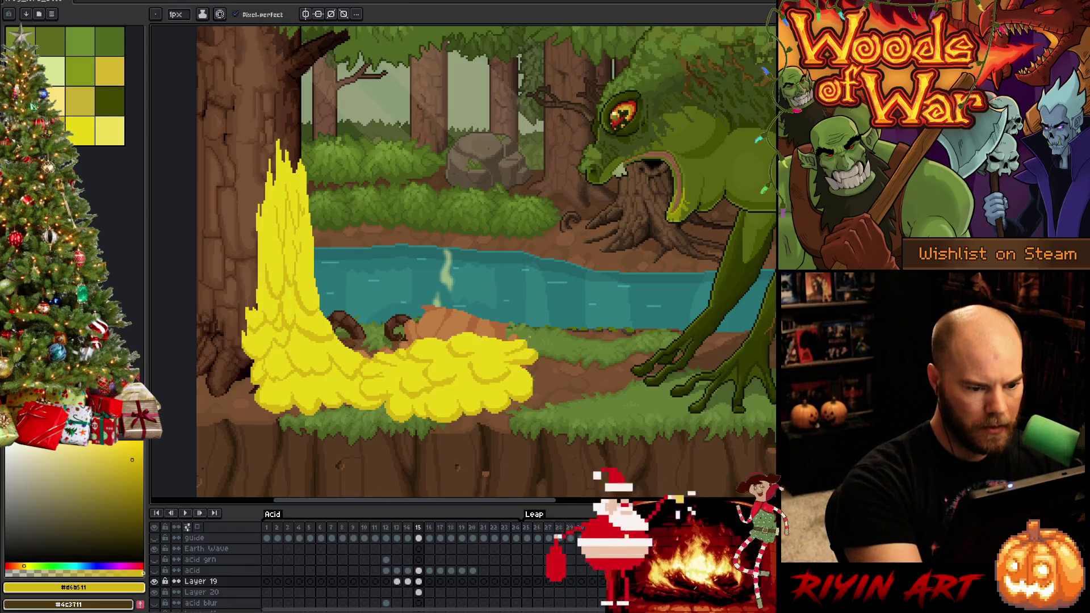
Step: Switch the drawing colour between the brighter and darker yellow, ending on the acid's darker yellow
left_click(80, 131)
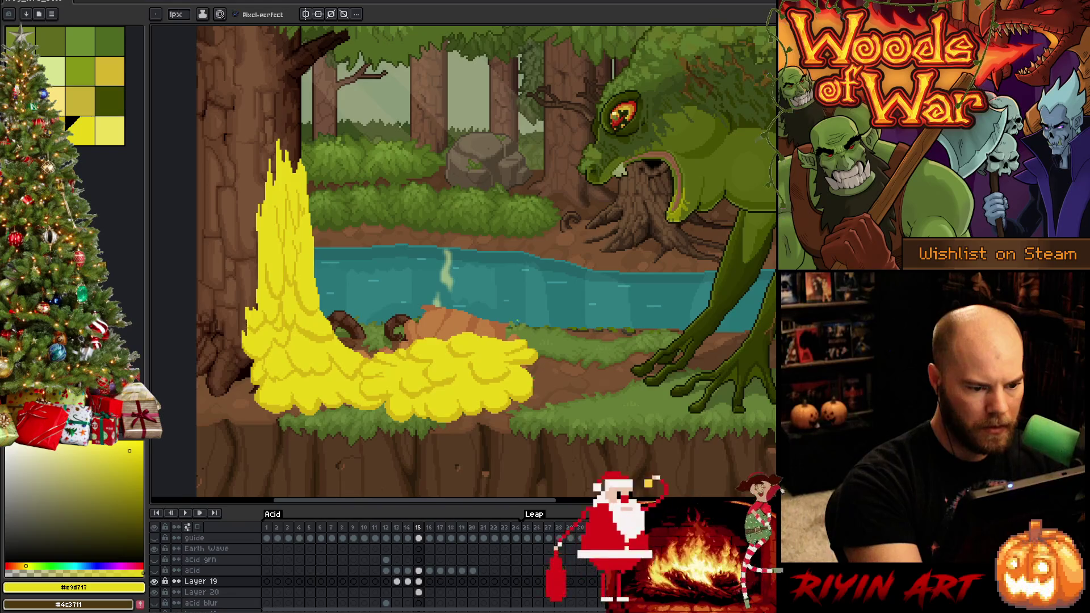
left_click(295, 340, "alt")
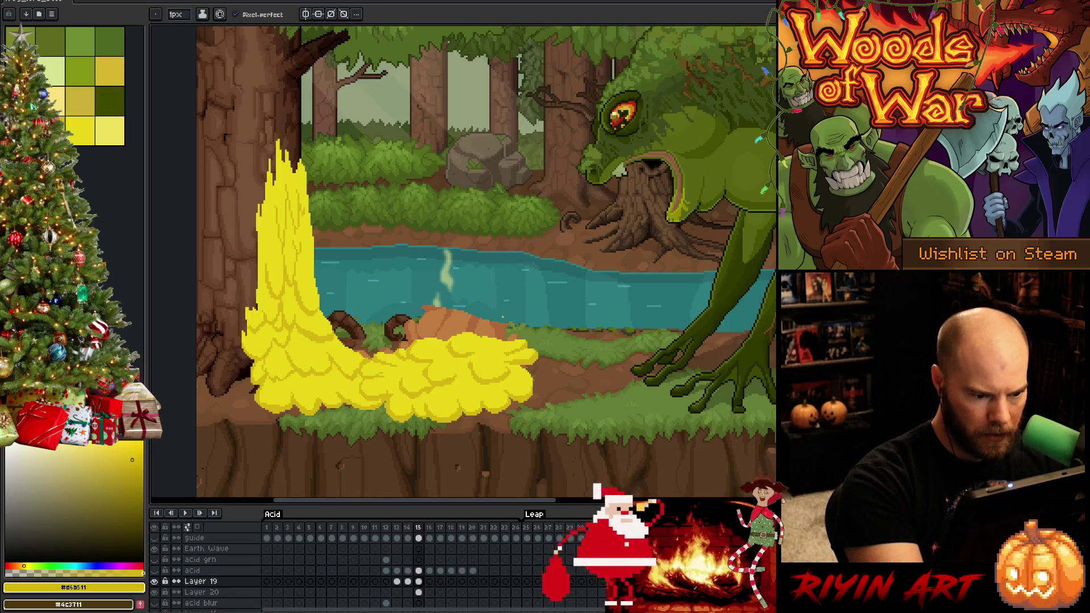
left_click(499, 314, "alt")
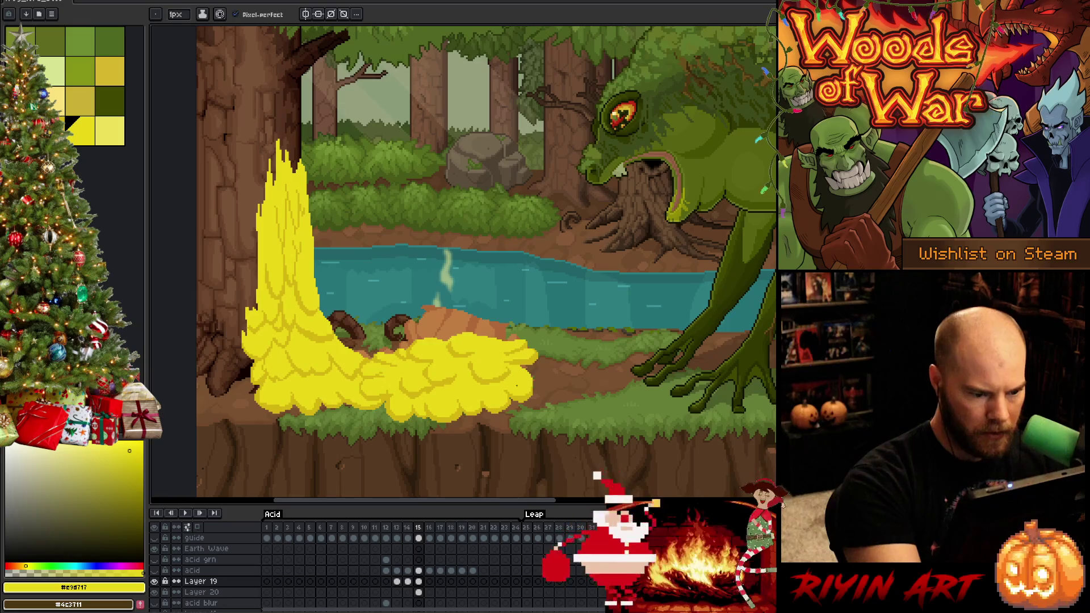
left_click(517, 386, "alt")
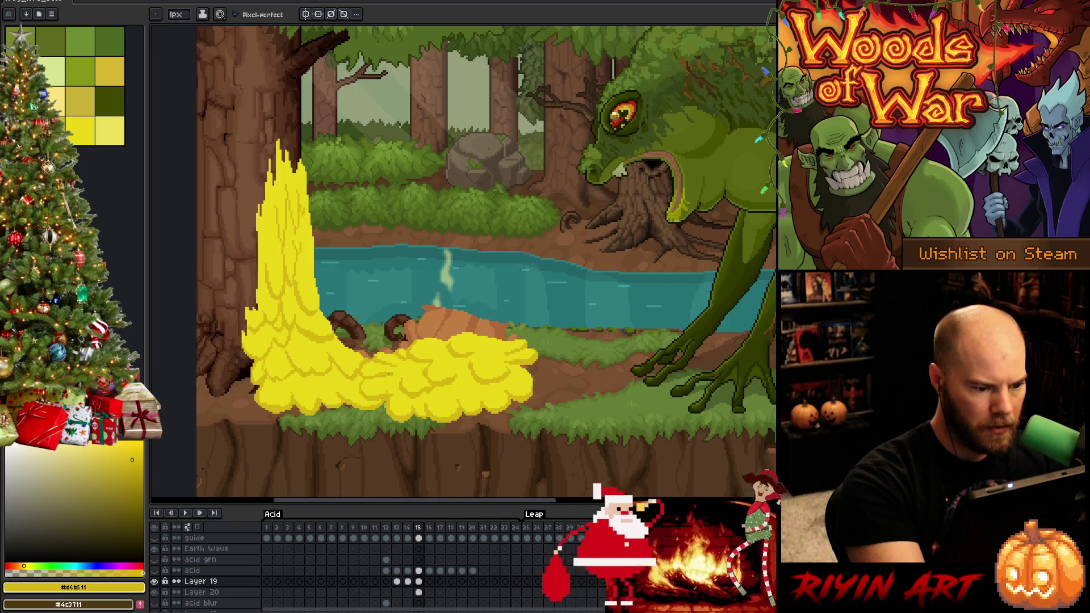
left_click(499, 314, "alt")
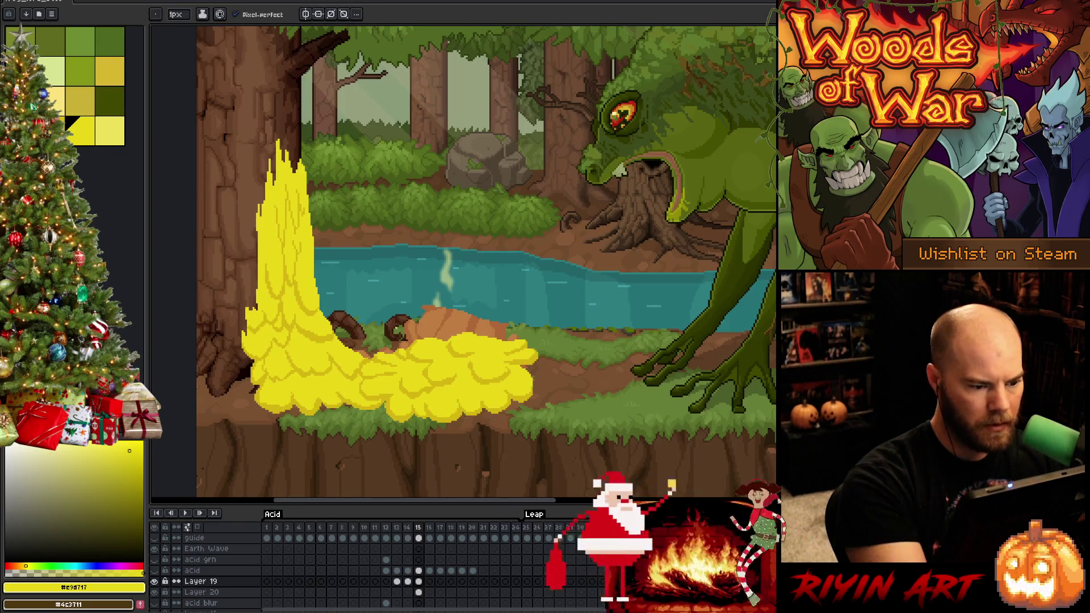
left_click(341, 381, "alt")
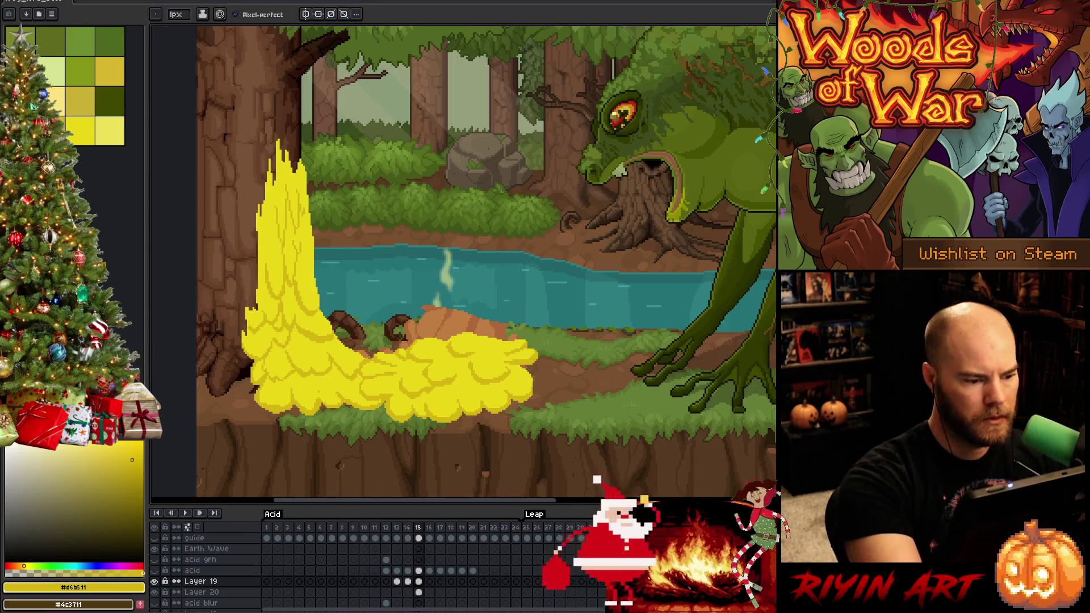
left_click(80, 131)
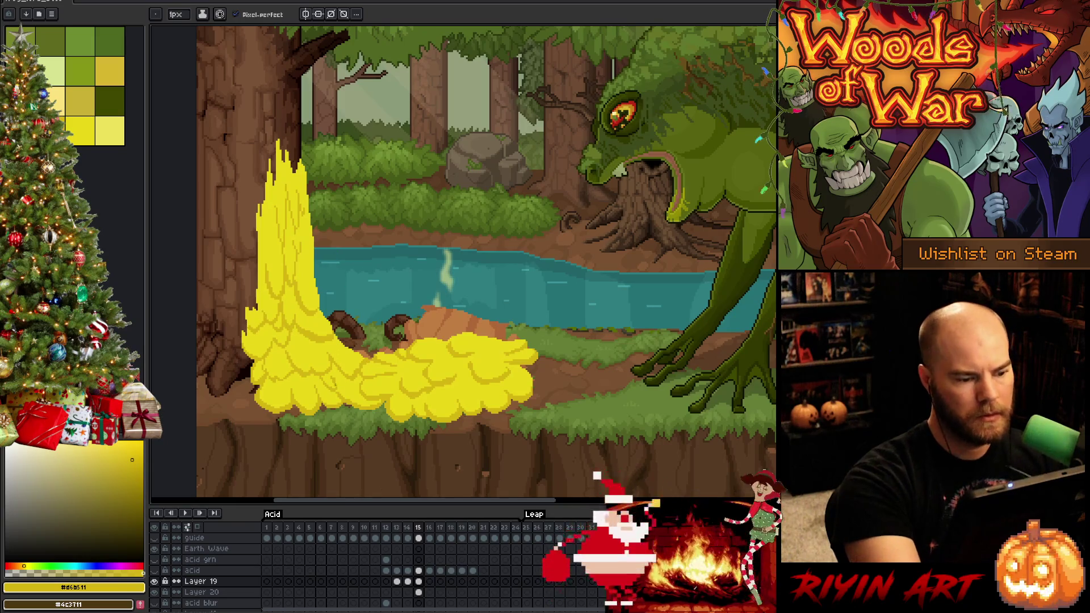
left_click(334, 381, "alt")
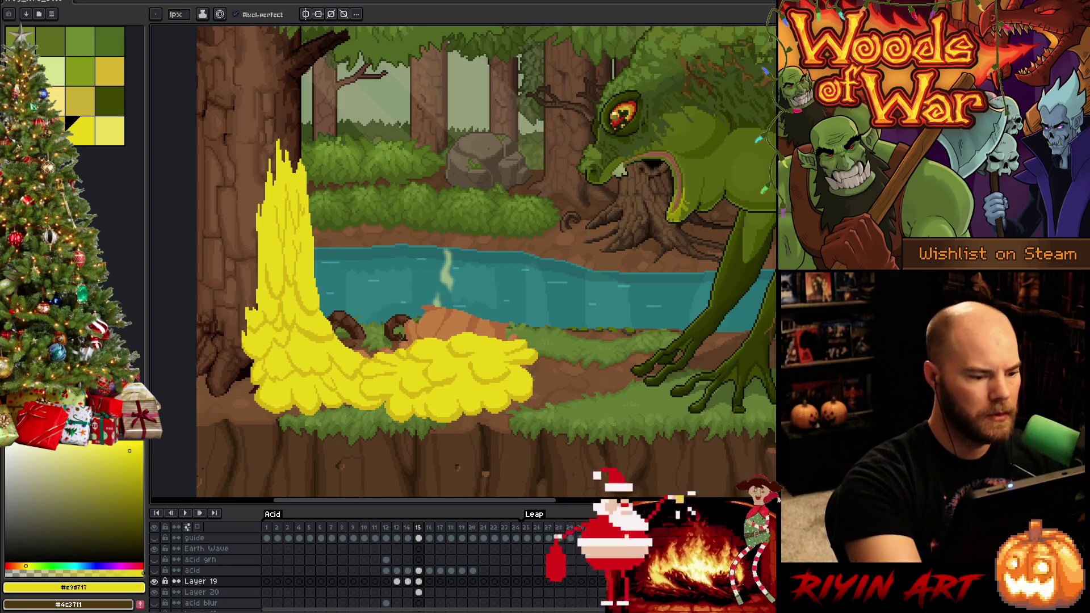
left_click(344, 391, "alt")
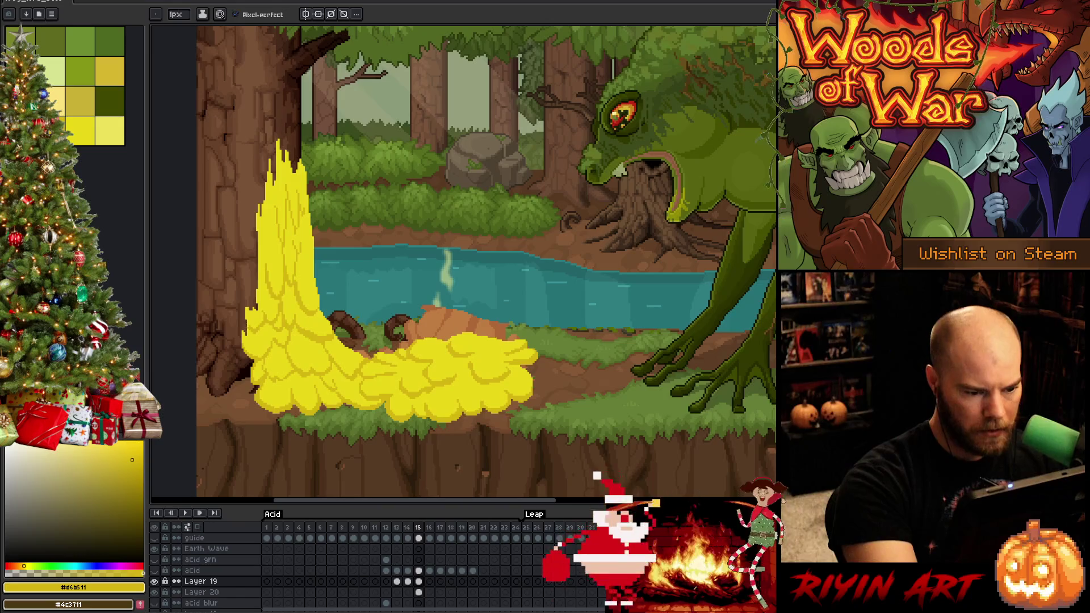
Step: Delete the brown blob from Layer 20's frame-15 puddle and compare it with frame 14
left_click(419, 592)
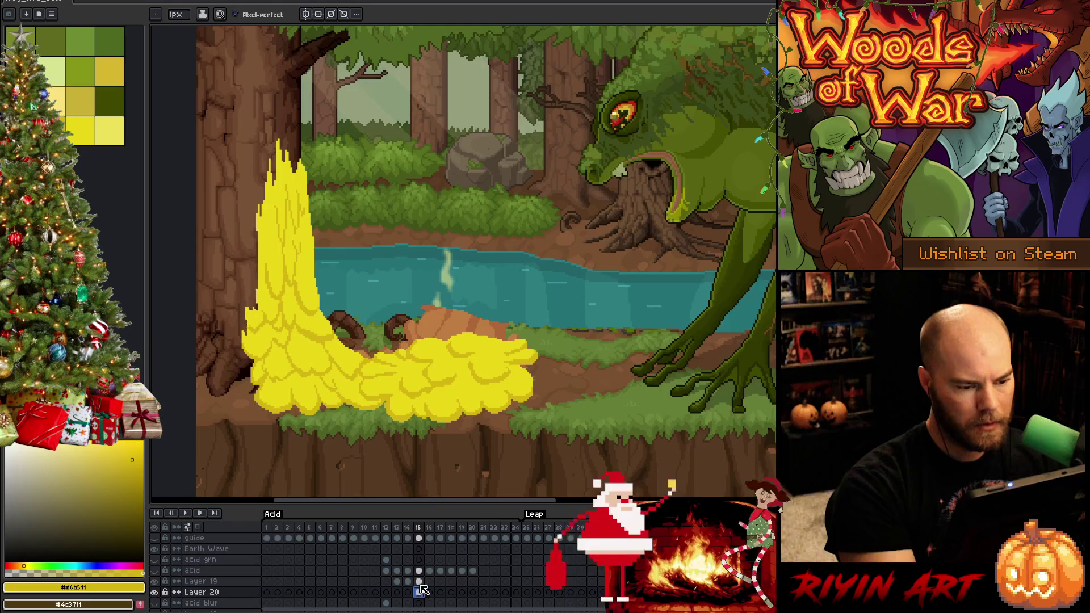
key("Delete")
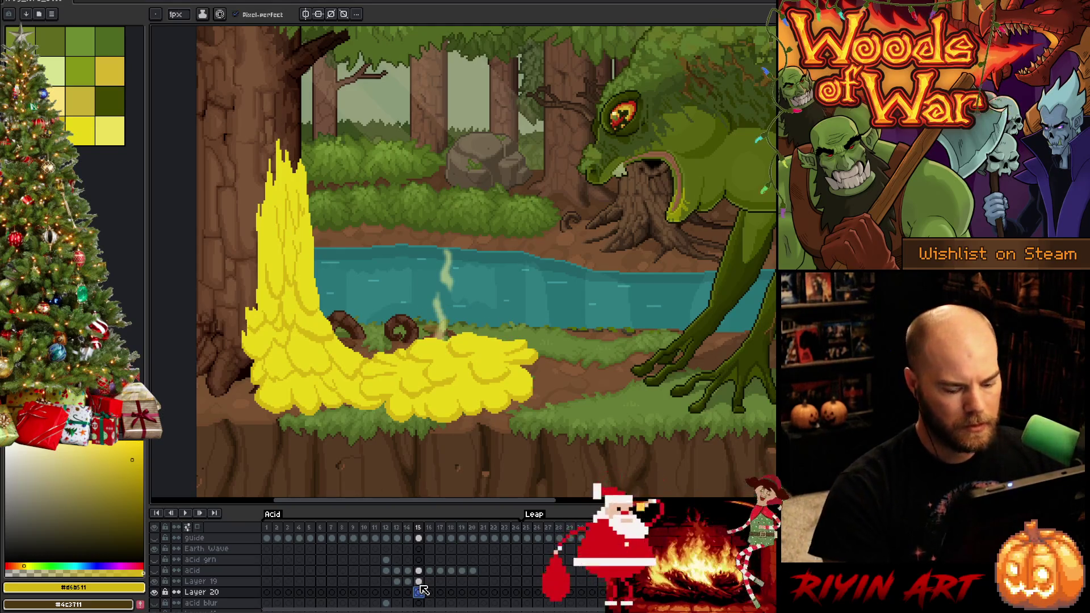
key("Left")
key("Right")
key("Left")
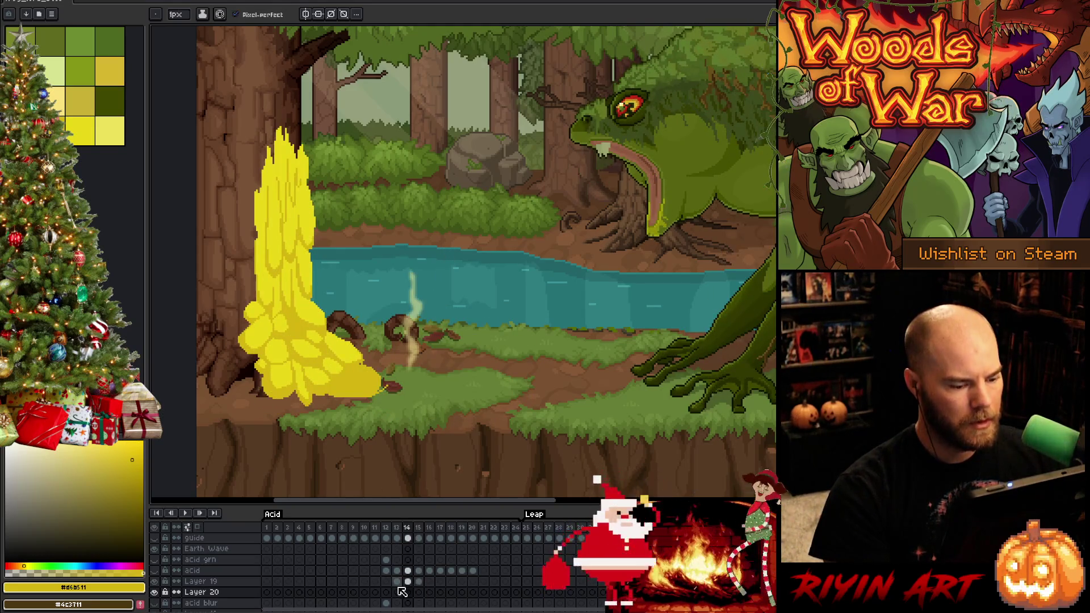
key("Left")
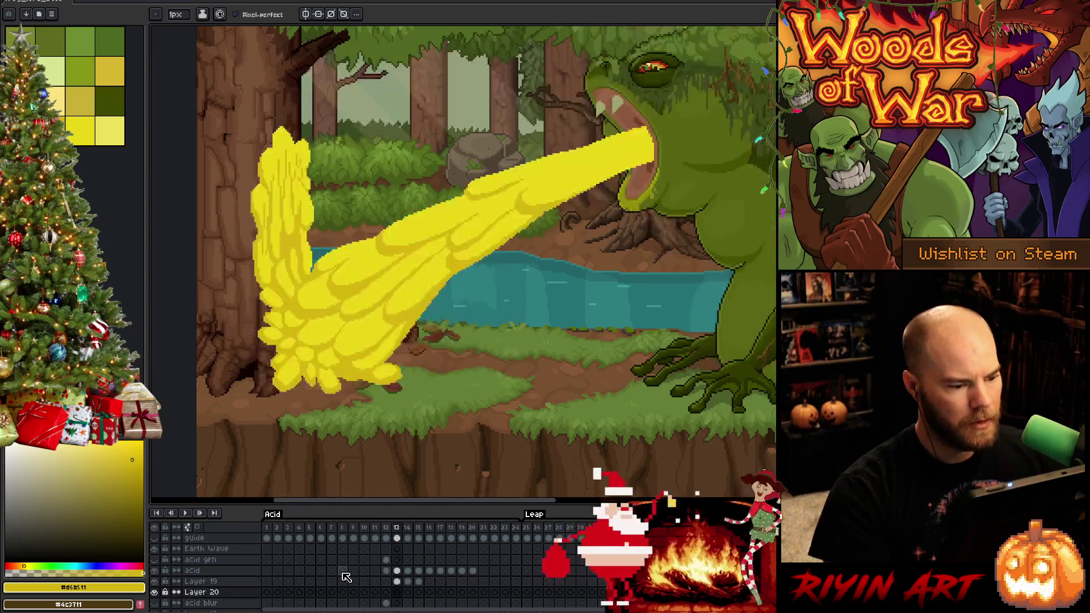
key("Right")
key("Right")
key("Left")
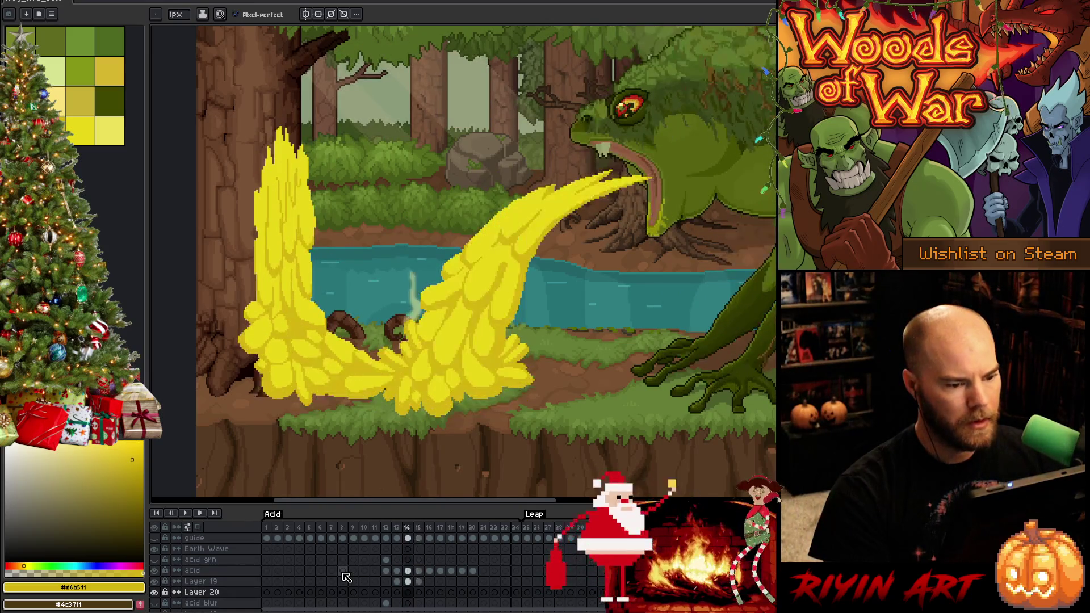
key("Right")
key("Right")
key("Left")
key("Left")
key("Left")
key("Right")
key("Right")
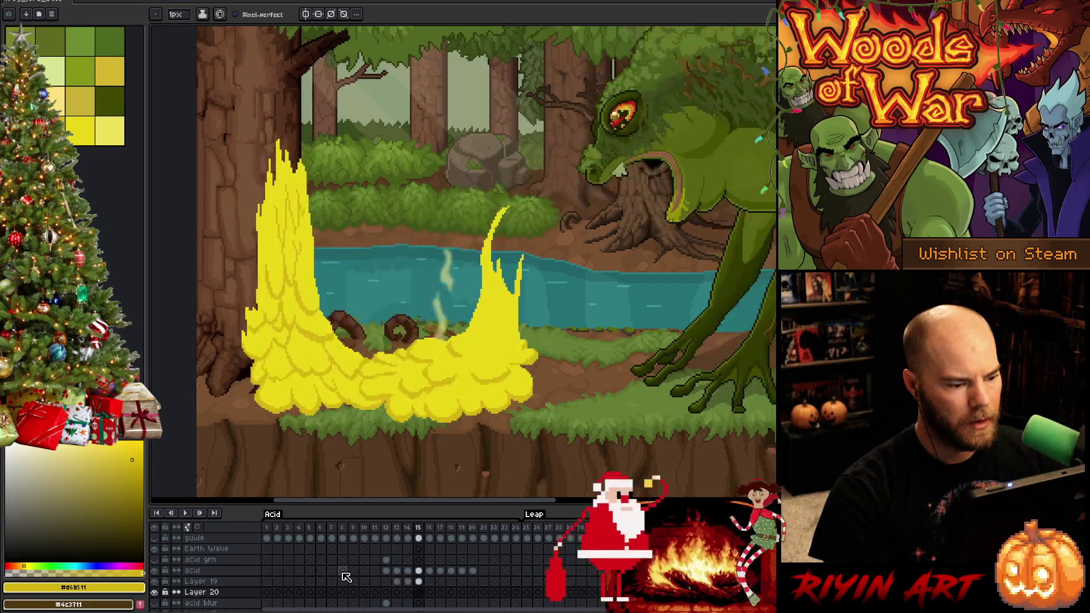
key("Left")
key("Left")
key("Right")
key("Right")
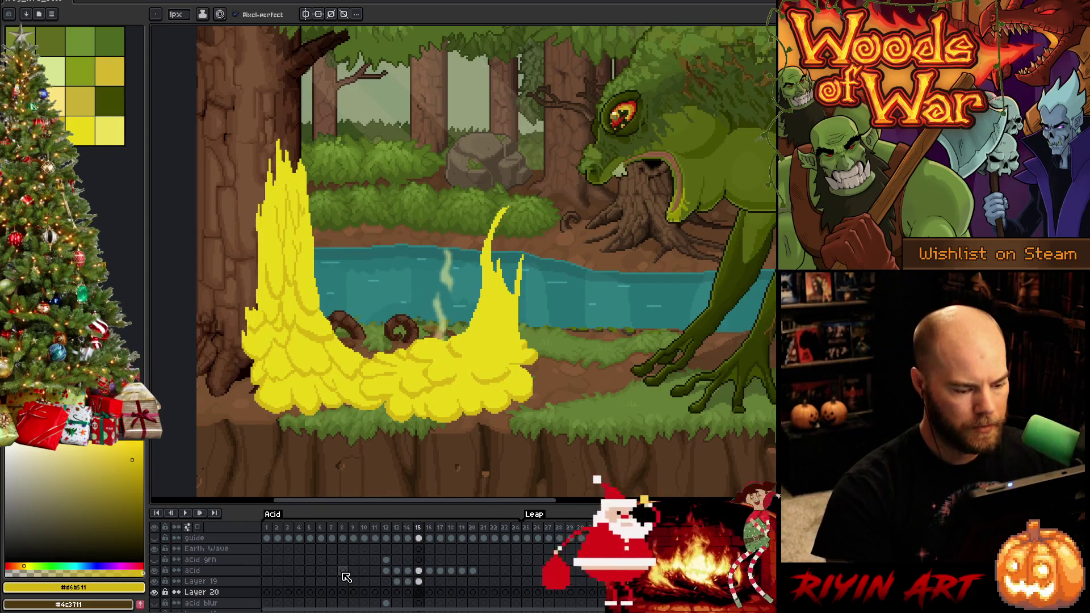
Step: Sample the bright acid yellow from the canvas while checking Layer 19 and 20 cels around frame 15
left_click(418, 581)
left_click(80, 129)
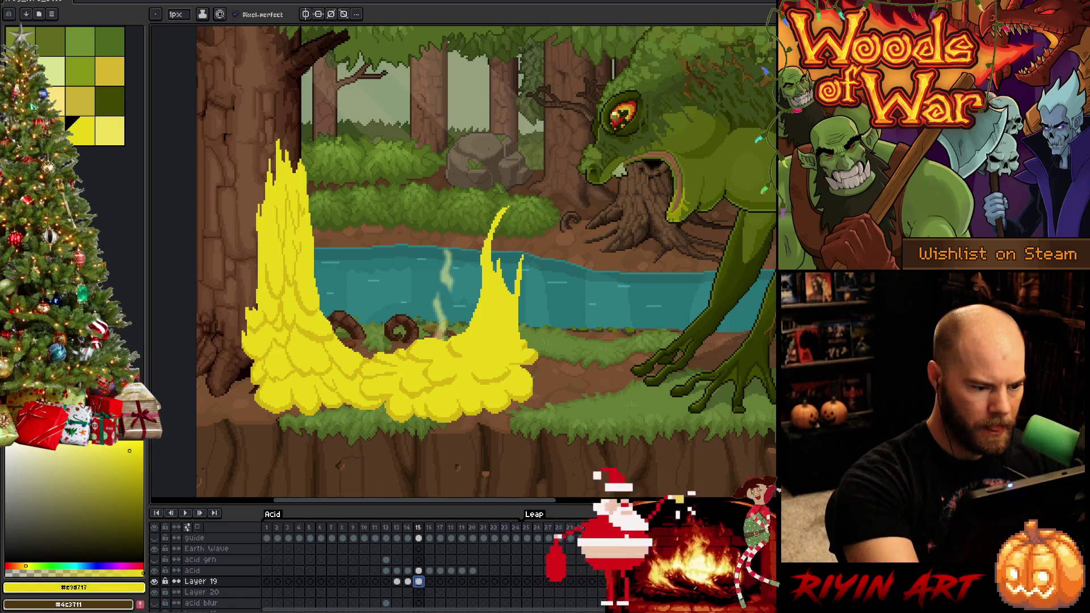
left_click(132, 459)
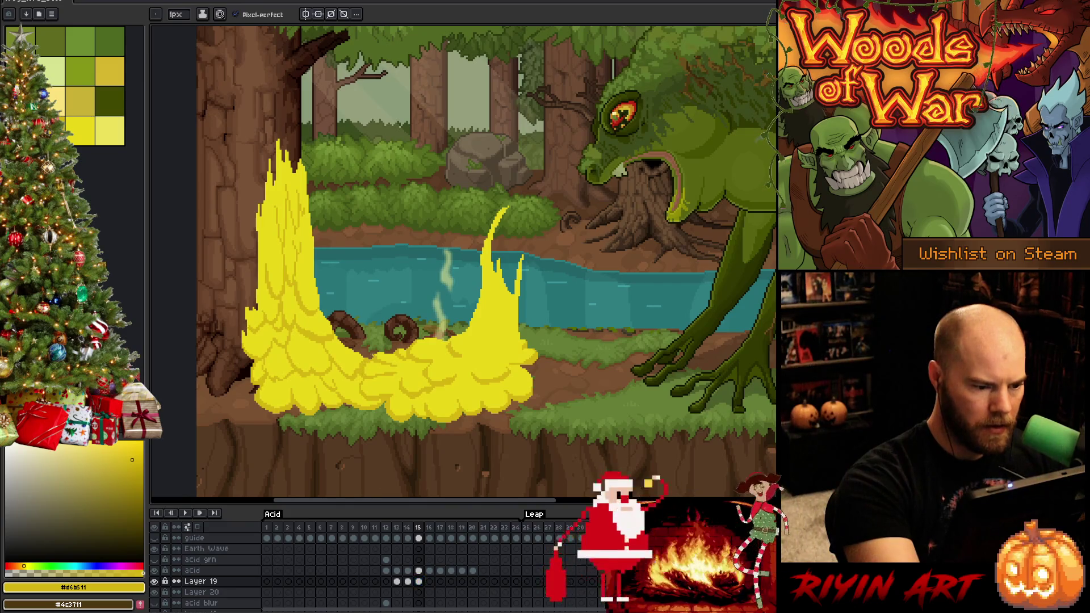
left_click(284, 255, "alt")
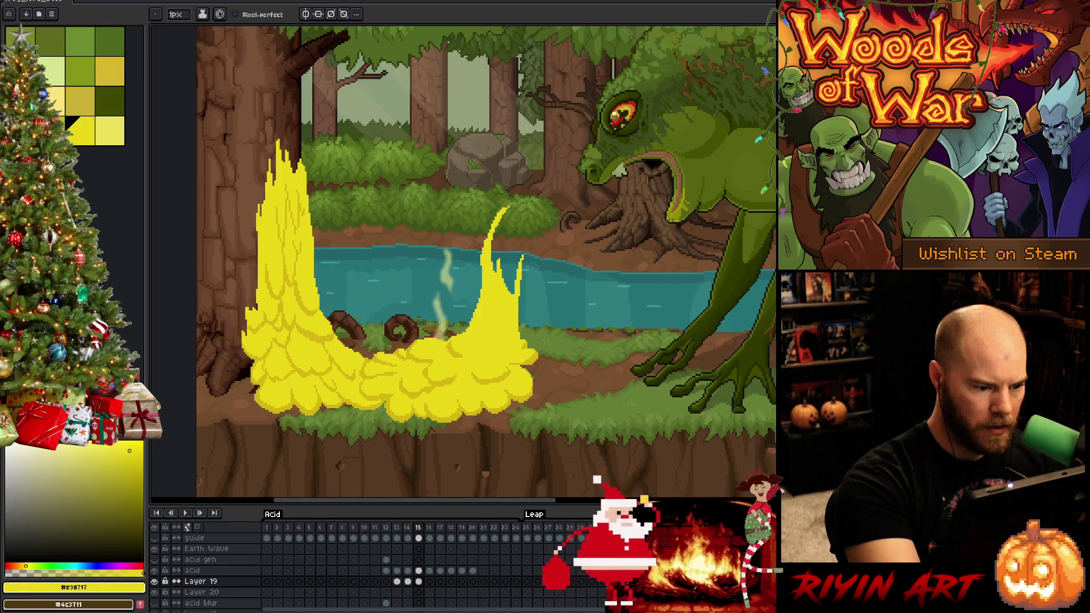
left_click(358, 375, "alt")
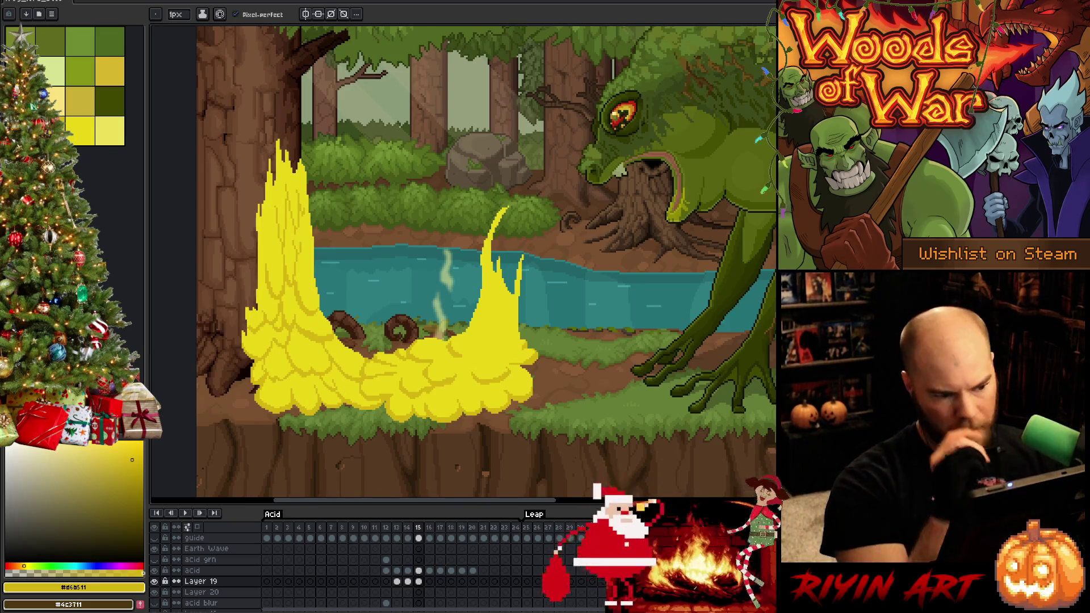
key("alt")
left_click(409, 359, "alt")
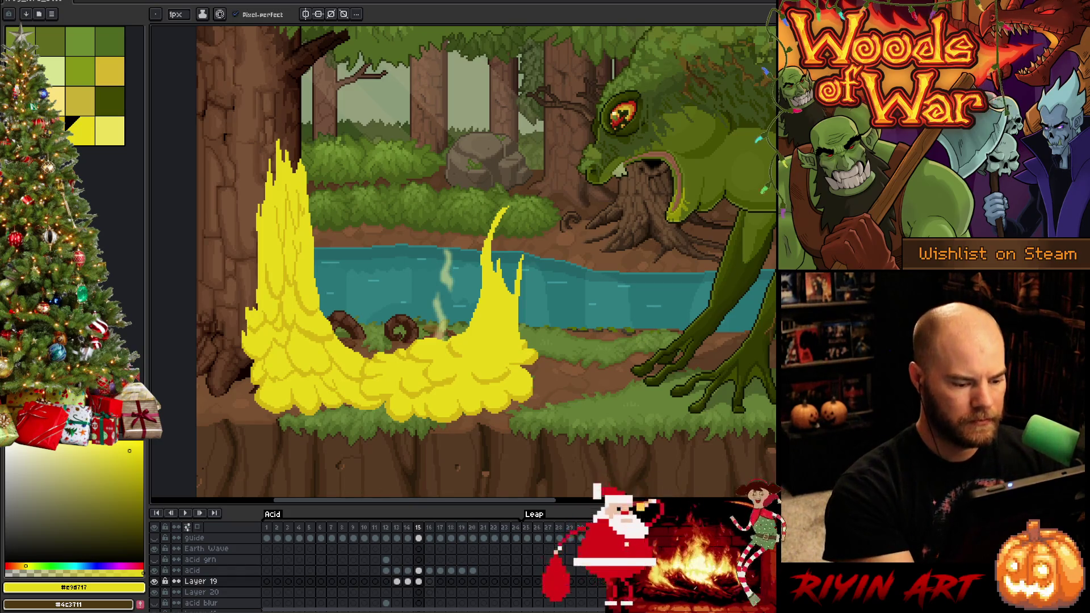
left_click(419, 581)
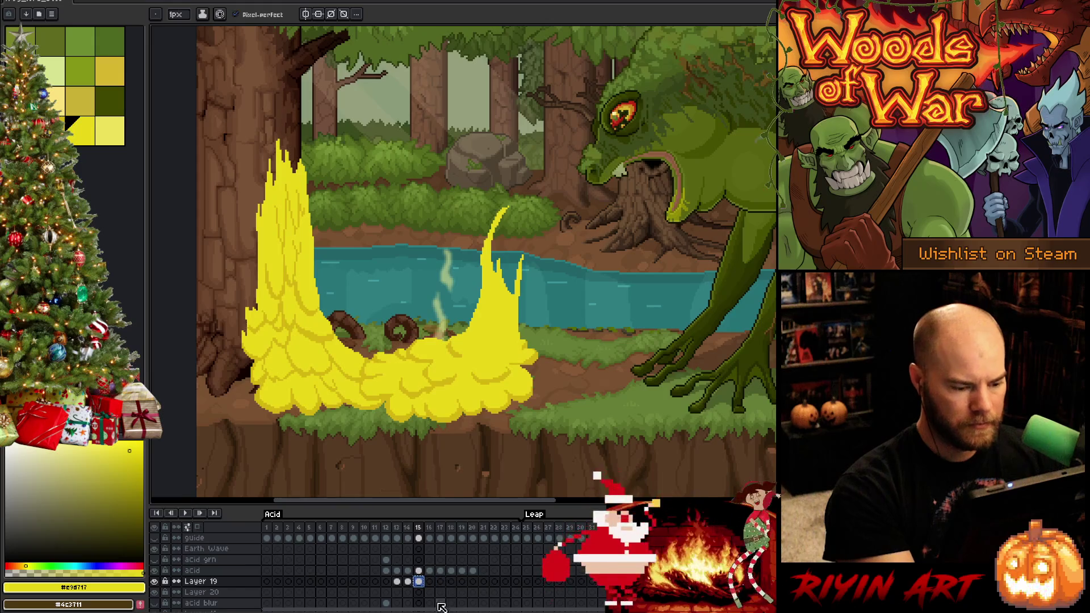
left_click(430, 592)
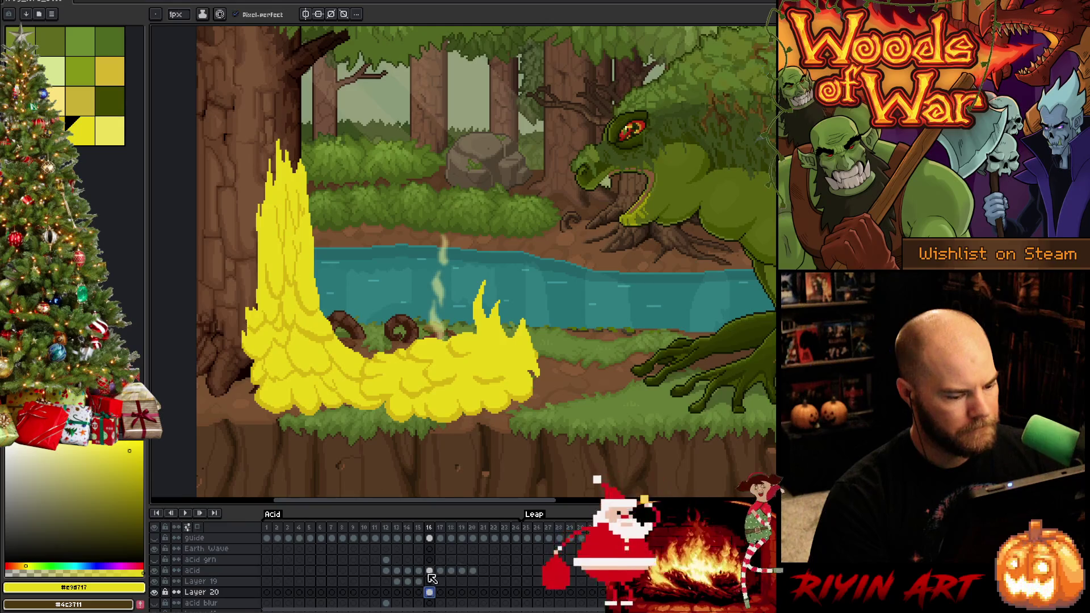
key("Left")
key("Left")
key("Right")
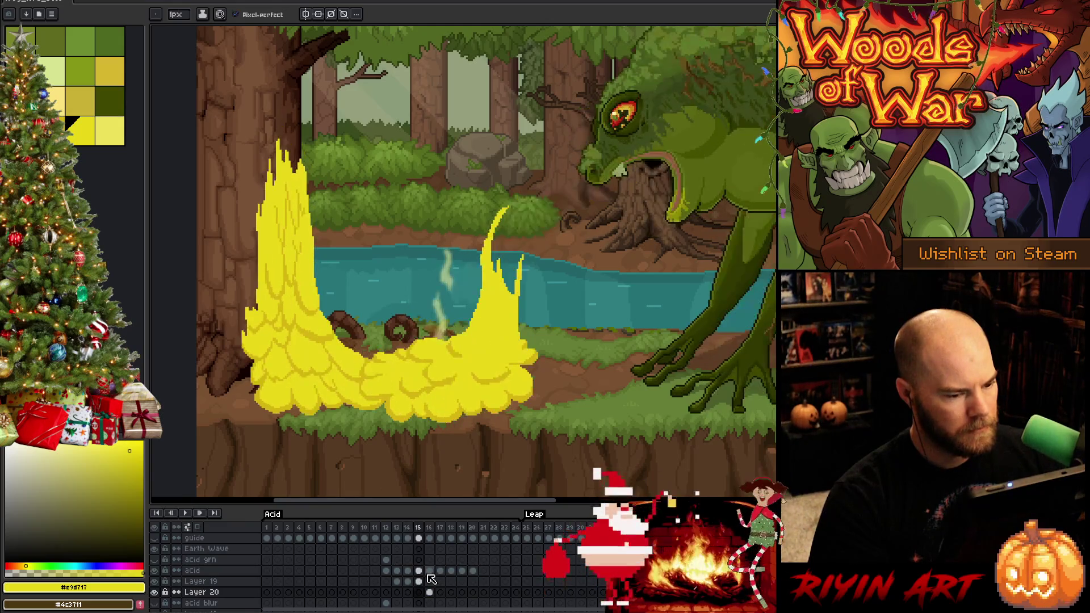
Step: Move frame 15's right acid spout about 40 px left and compare it with frame 14
left_click(421, 571)
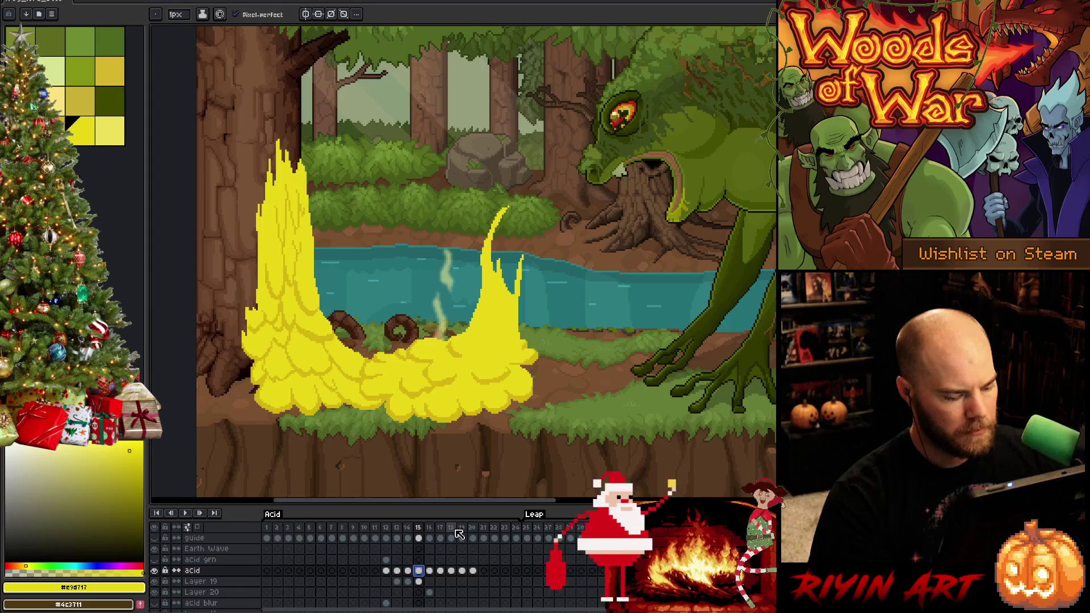
key("v")
left_click_drag(495, 337, 471, 339)
key("Right")
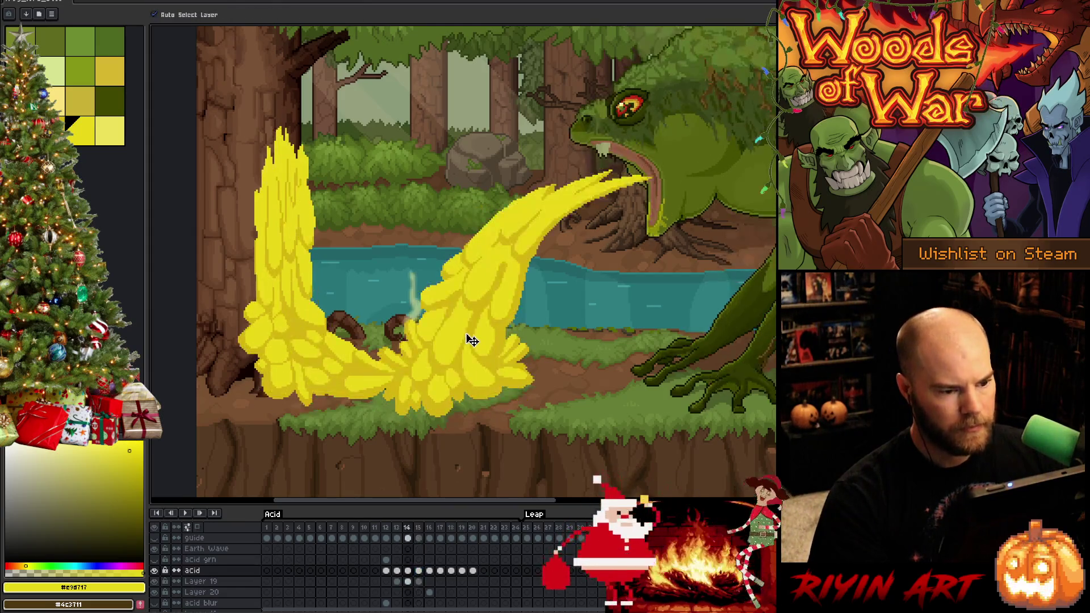
key("Left")
key("Right")
key("Left")
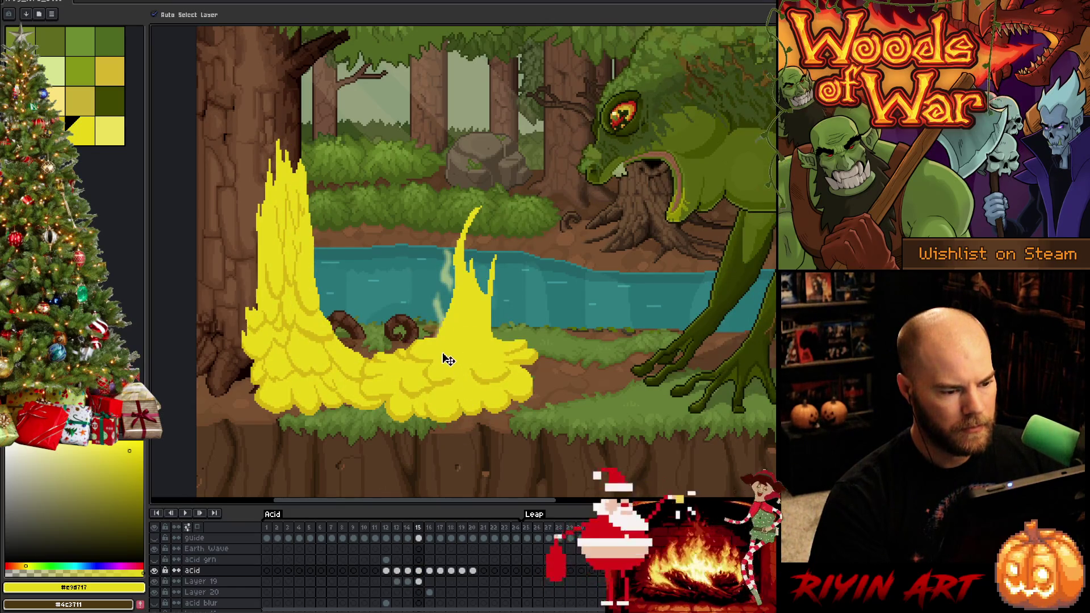
key("Left")
key("Right")
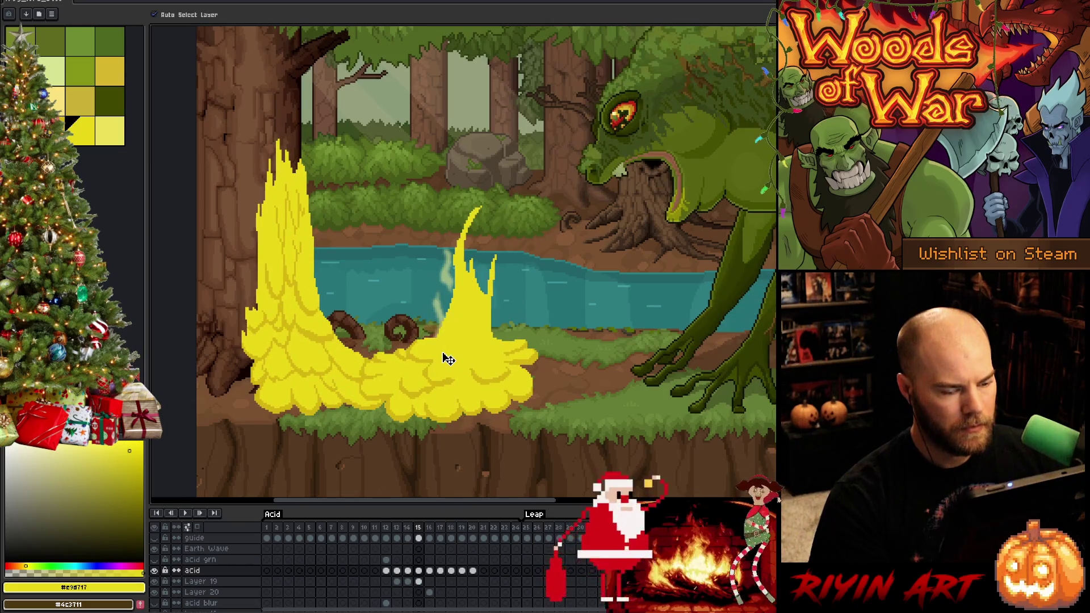
key("Left")
key("Right")
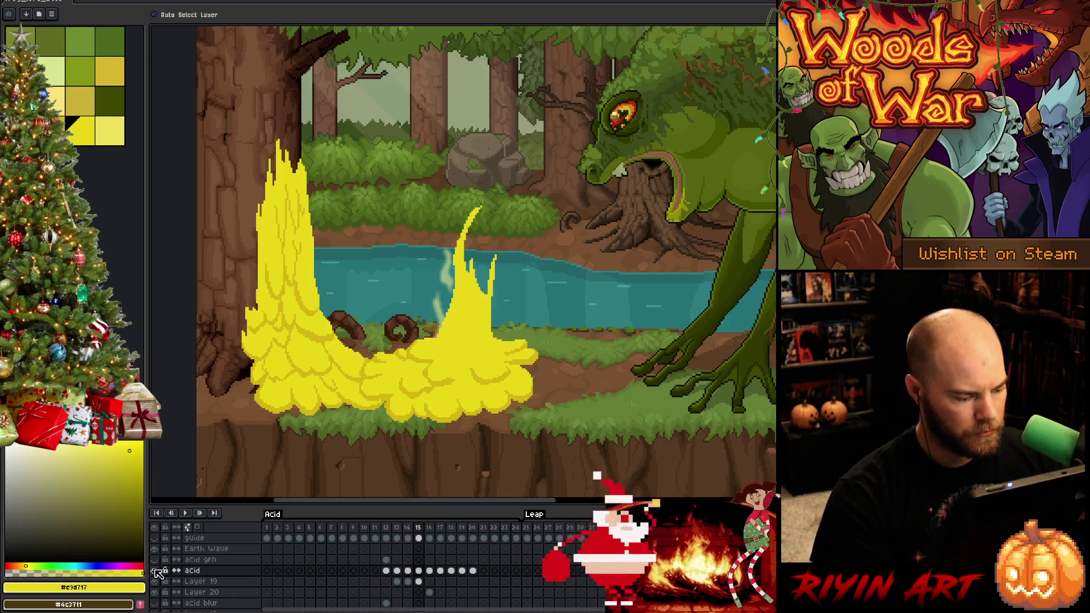
Step: Show only the acid layer and set onion skinning to Red/Blue Tint
left_click(155, 570, "alt")
left_click(198, 527)
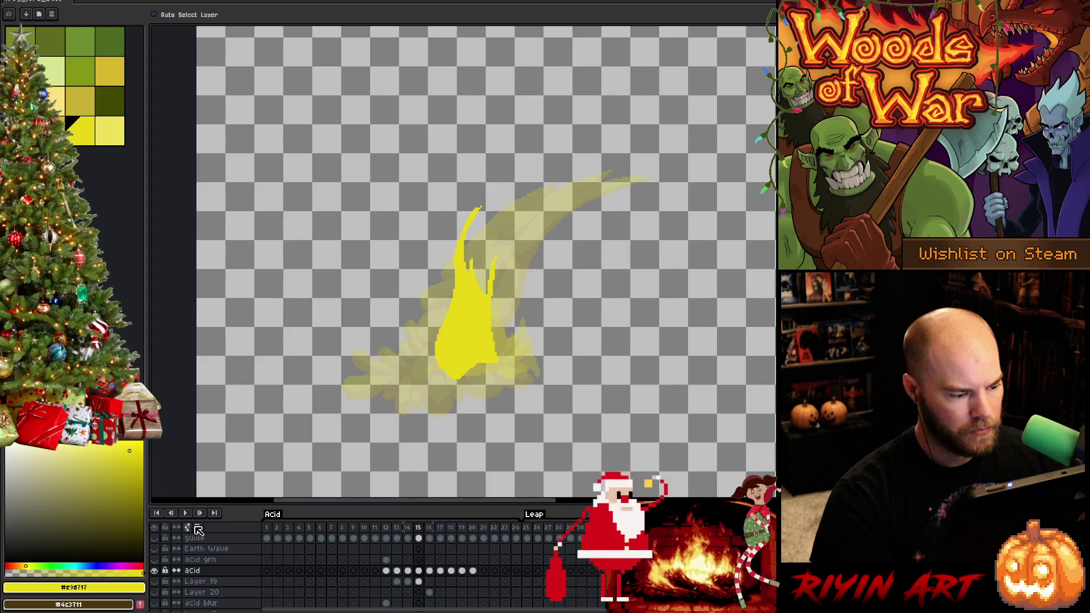
left_click(187, 528)
left_click(190, 407)
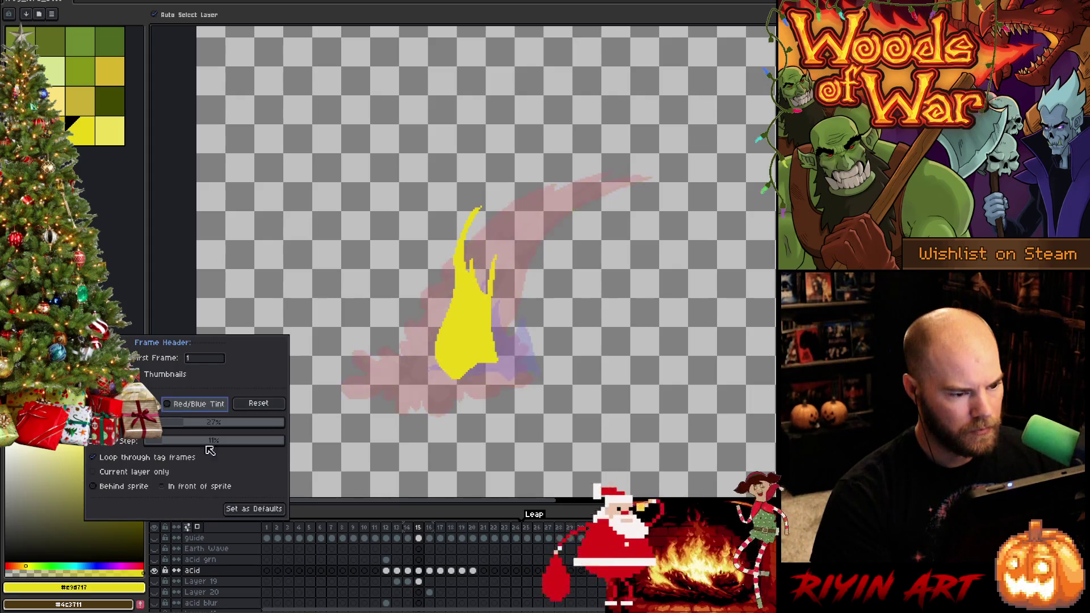
Step: Clear the yellow acid drawing from the acid layer's frame-15 cel
left_click(418, 570)
key("Delete")
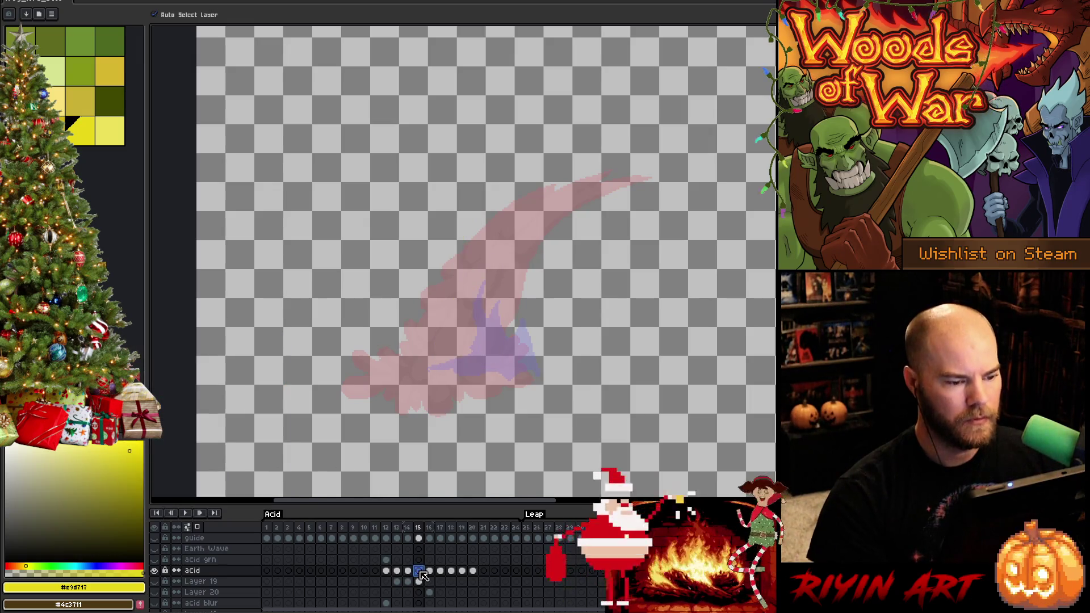
key("b")
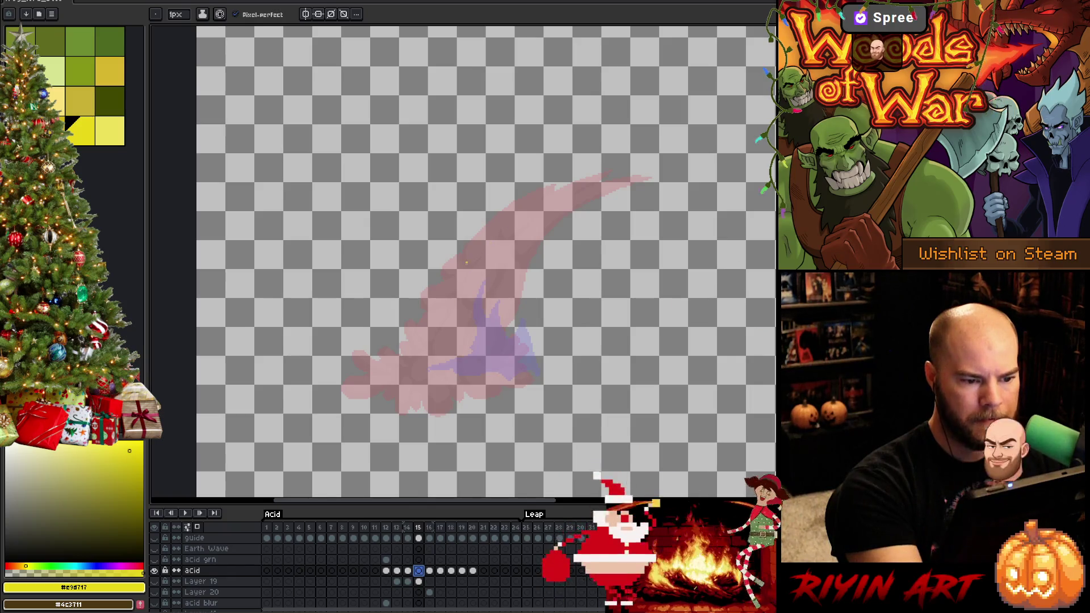
Step: Outline a new acid arc on frame 15 and fill it solid yellow
mouse_move(464, 267)
left_mouse_down()
mouse_move(510, 223)
mouse_move(503, 243)
left_mouse_up()
key("ctrl+z")
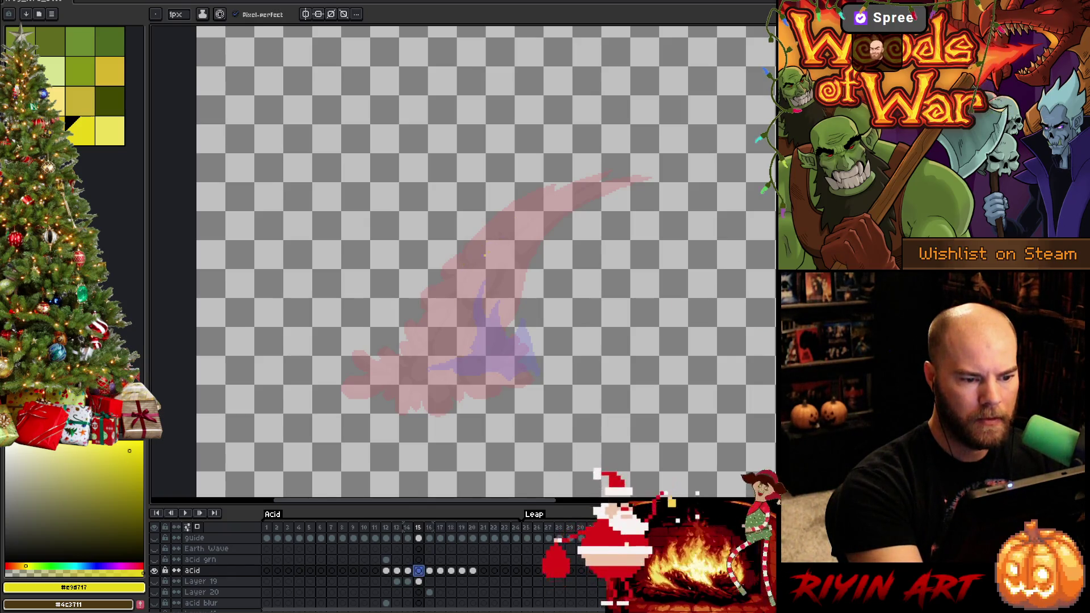
mouse_move(430, 320)
left_mouse_down()
mouse_move(489, 252)
mouse_move(487, 267)
mouse_move(553, 212)
mouse_move(506, 280)
mouse_move(491, 335)
left_mouse_up()
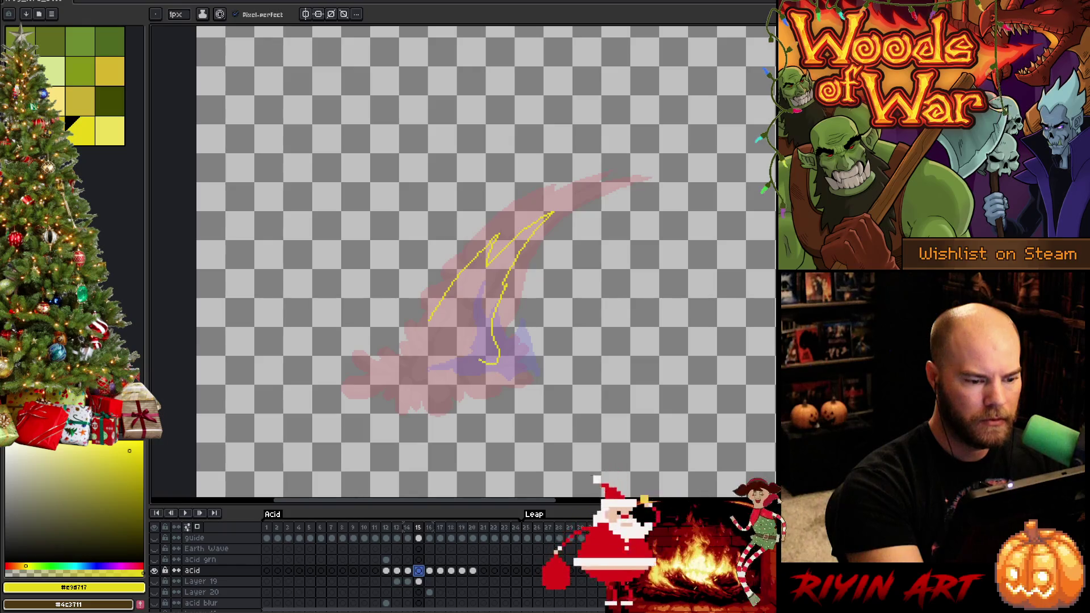
mouse_move(409, 386)
left_mouse_down()
mouse_move(405, 366)
mouse_move(425, 356)
left_mouse_up()
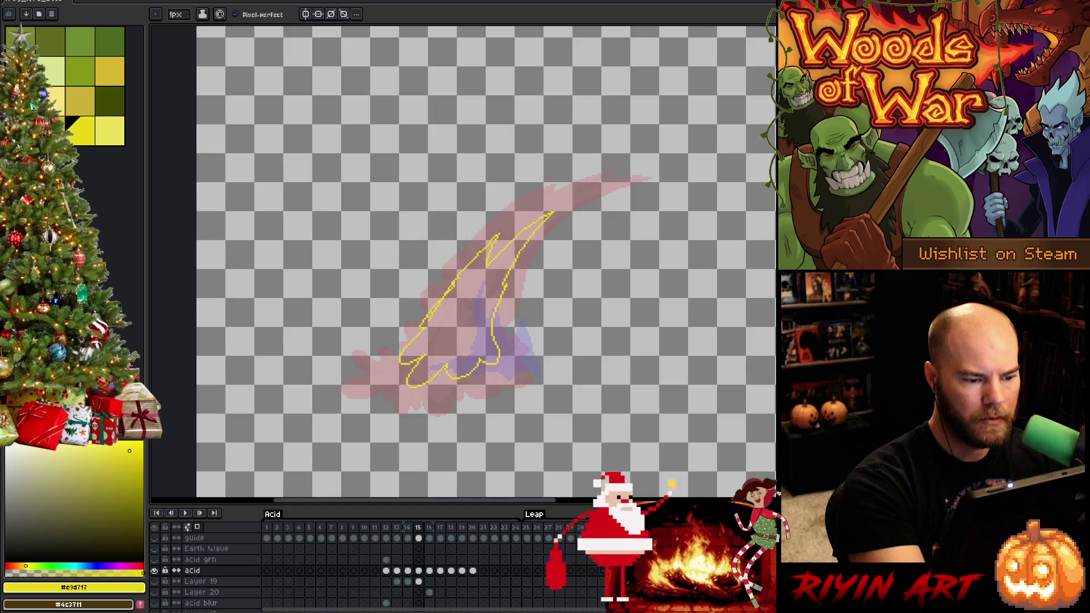
key("g")
left_click(454, 318)
key("b")
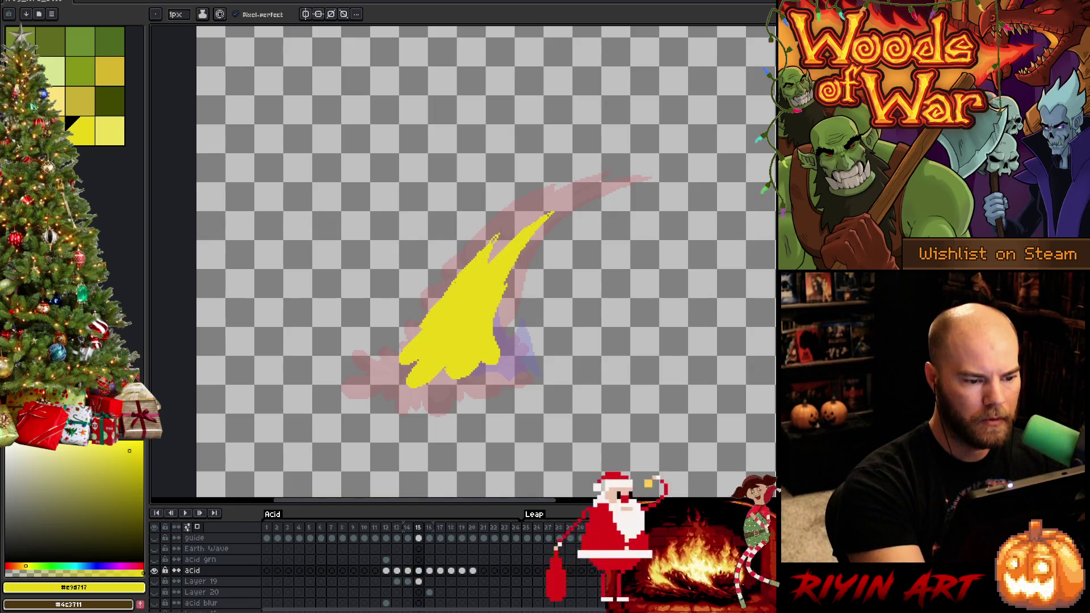
Step: Replace frame 16's acid with a new yellow-filled splash and compare it against frame 15
left_click(430, 572)
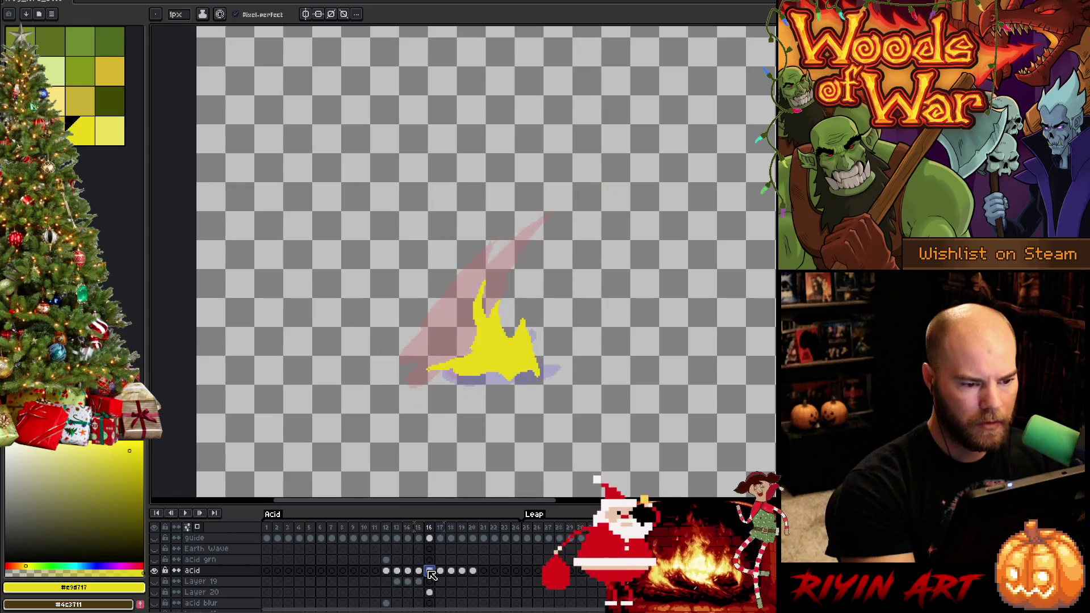
key("Delete")
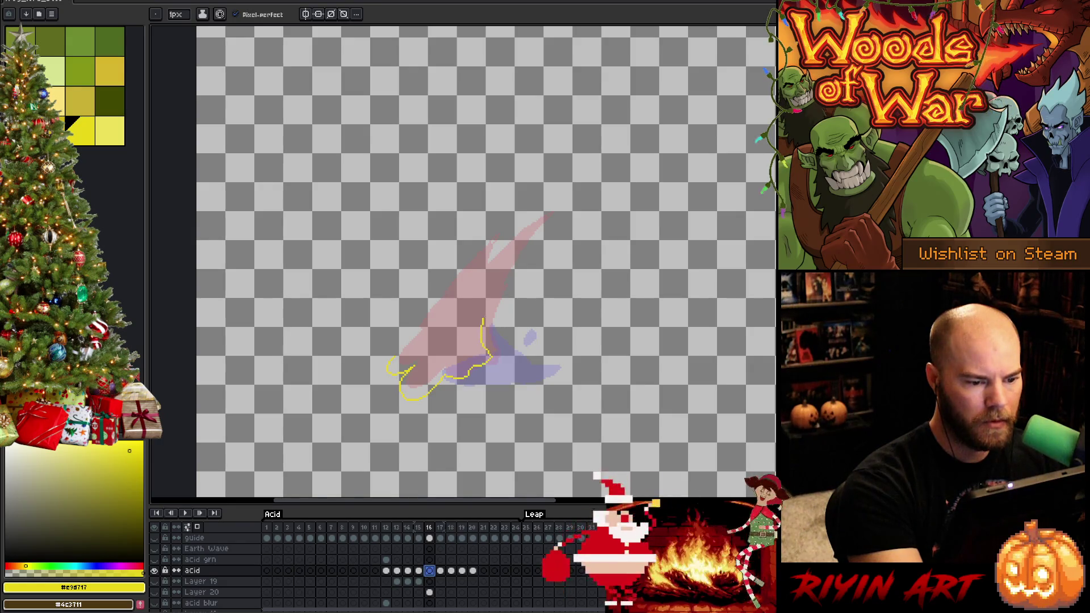
mouse_move(483, 320)
left_mouse_down()
mouse_move(499, 277)
mouse_move(416, 348)
left_mouse_up()
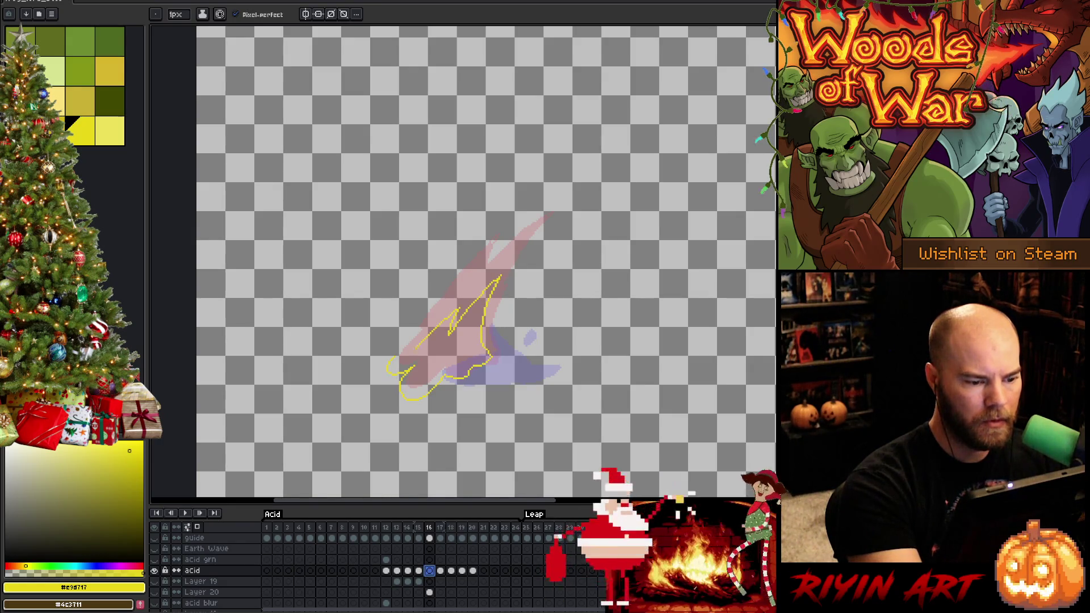
key("g")
left_click(443, 358)
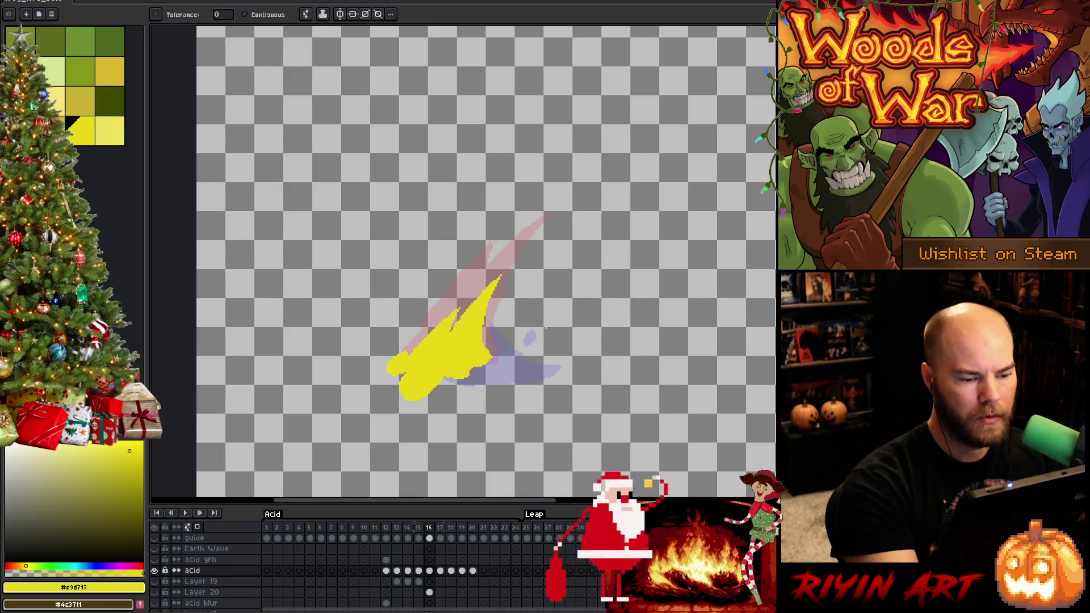
key("b")
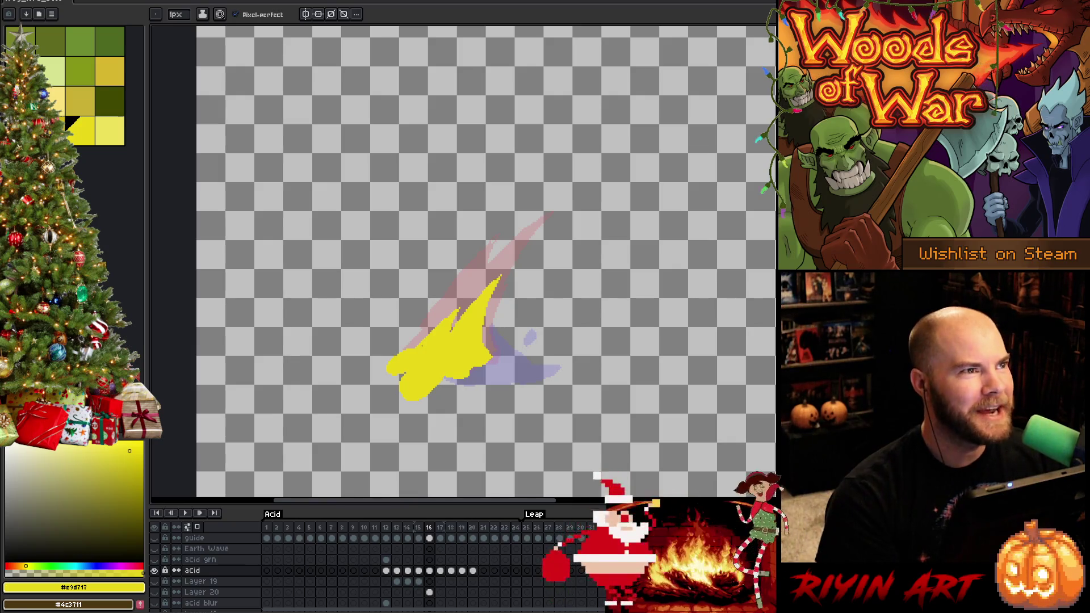
key("Left")
key("Right")
key("Left")
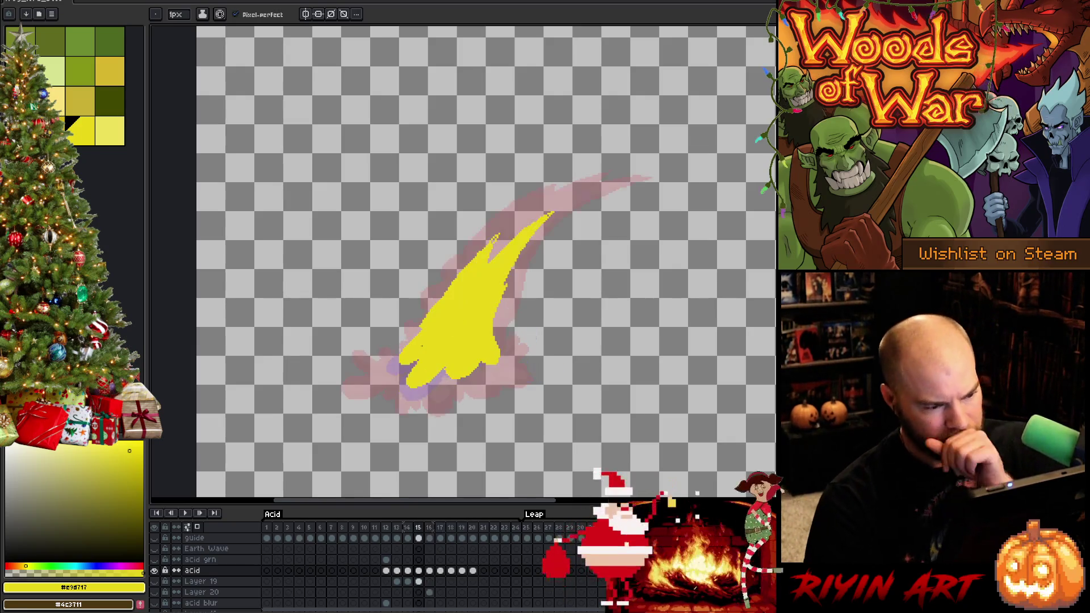
key("Right")
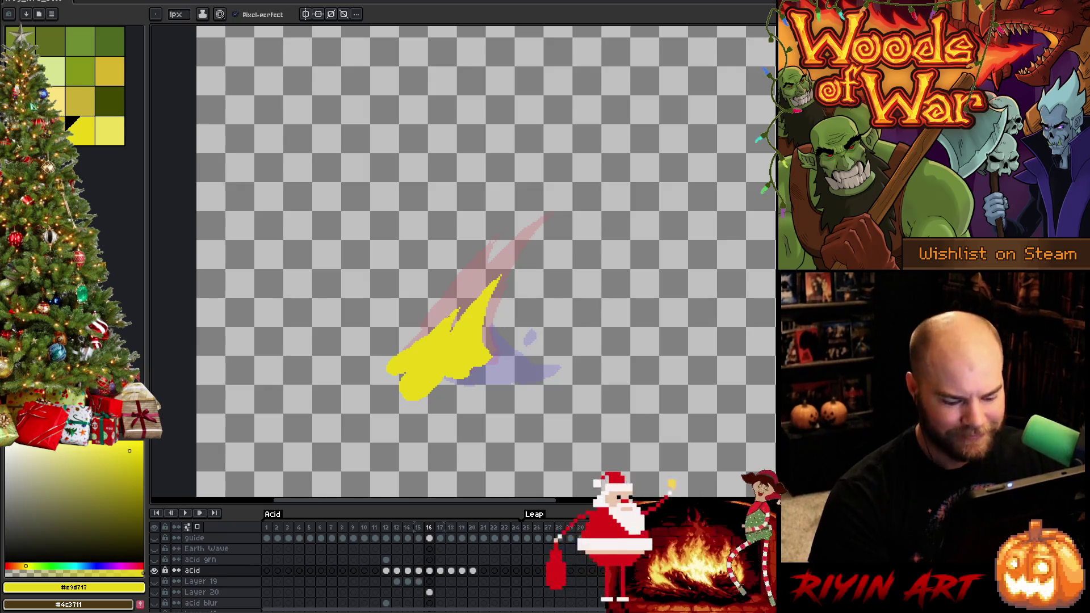
Step: Clear the acid drawings from frames 17 and 18
key("period")
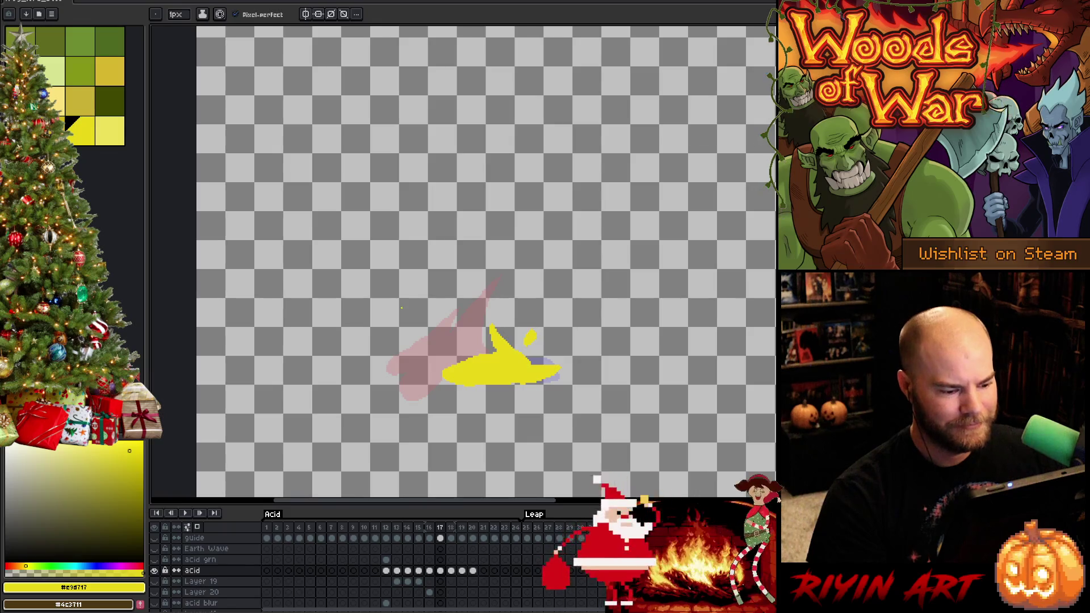
left_click(442, 571)
key("Delete")
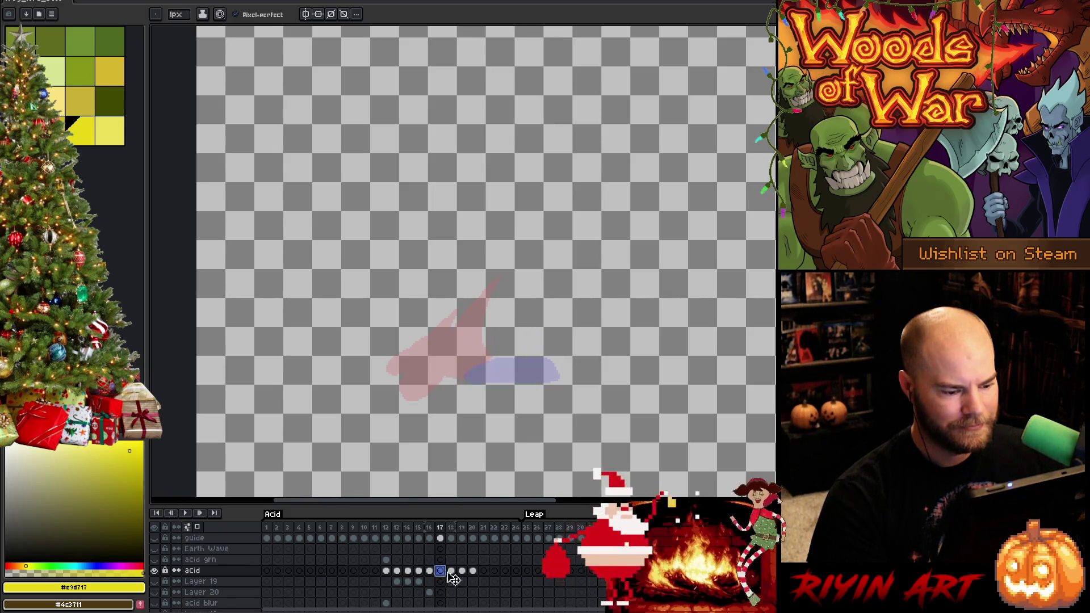
left_click(451, 571)
key("Delete")
Step: Clear the acid drawings from frames 19 and 20
left_click(462, 571)
key("Delete")
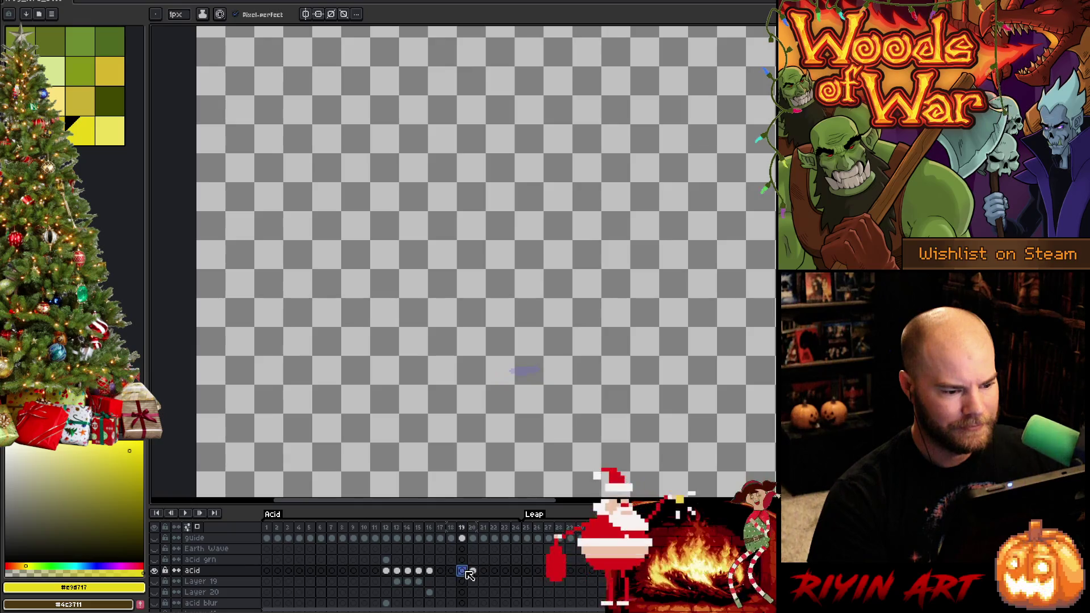
left_click(473, 571)
key("Delete")
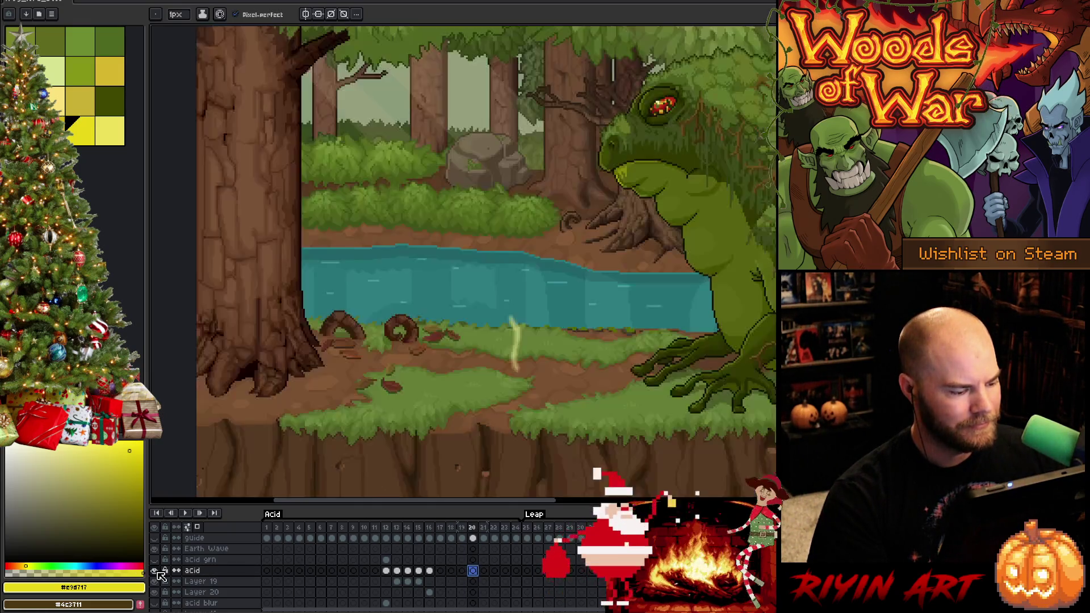
Step: Unhide the forest scene layers, review frames 14–16, and select Layer 20's frame-16 cel
left_click(154, 570, "alt")
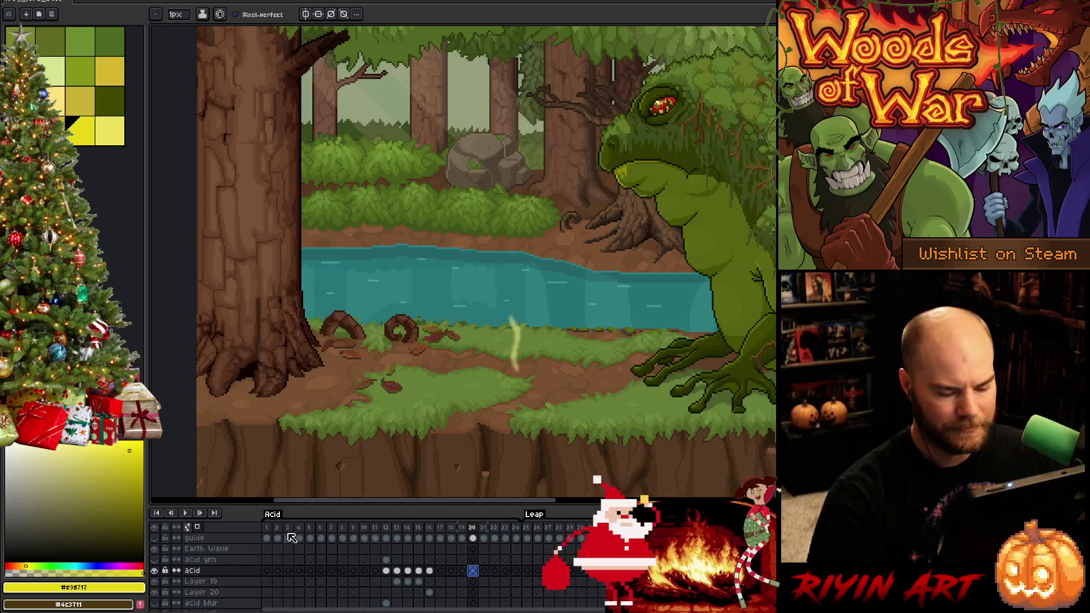
left_click(387, 528)
key("Right")
key("Right")
key("Right")
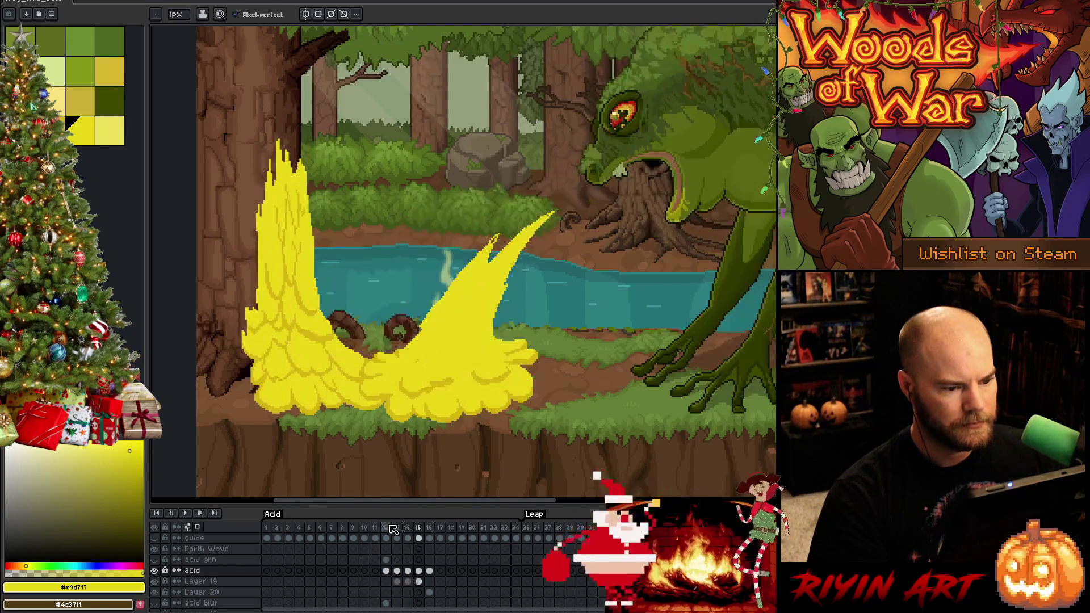
key("Right")
key("Left")
key("Left")
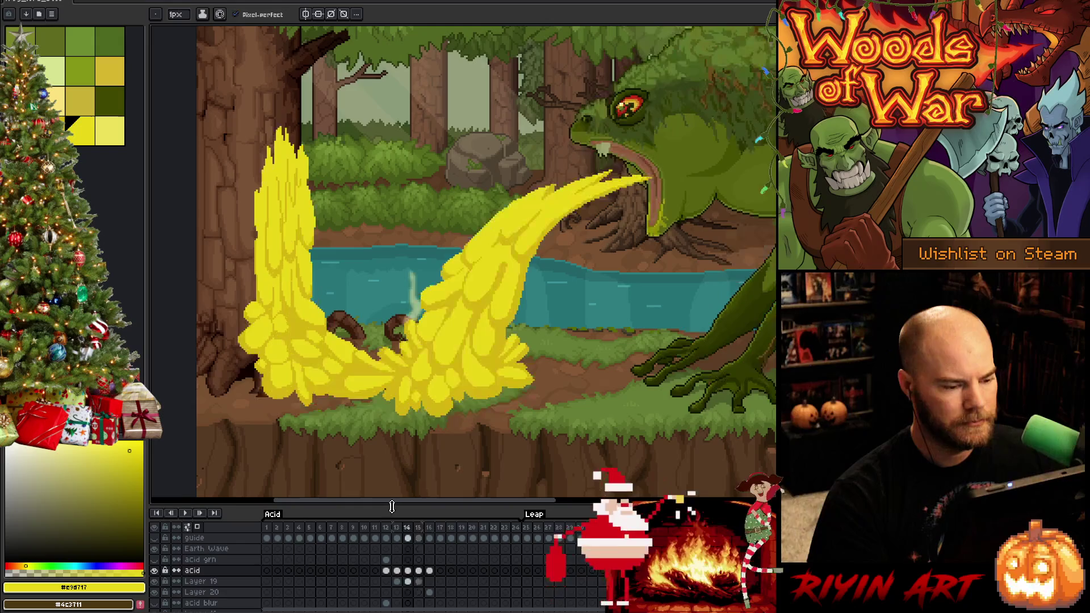
key("Right")
key("Right")
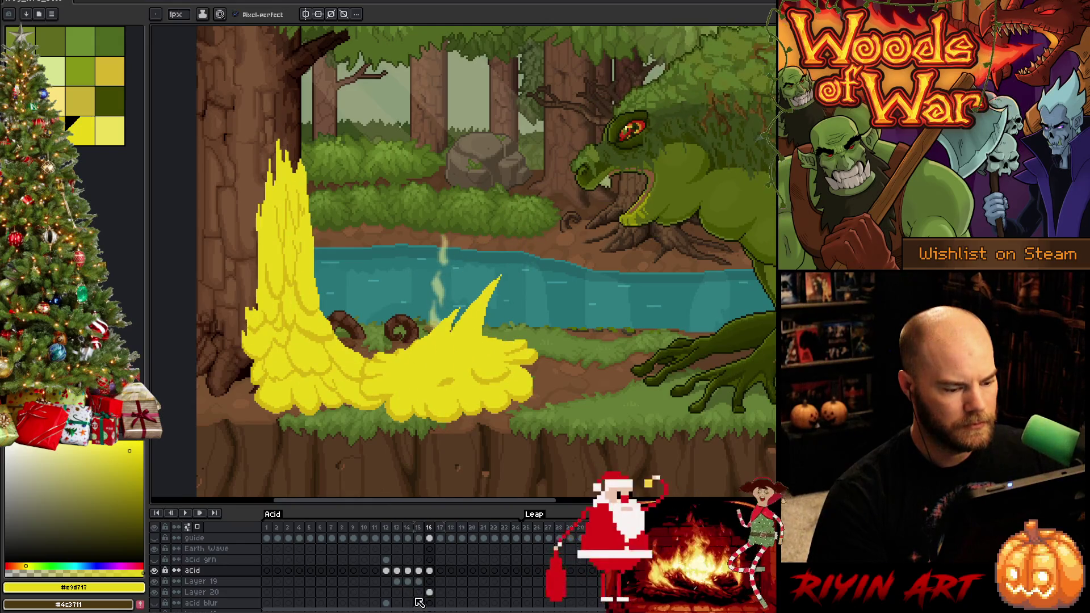
left_click(429, 592)
Step: Shift Layer 20's frame-16 splash hue to about -49 with lower saturation, then scrub the frames
key("ctrl+u")
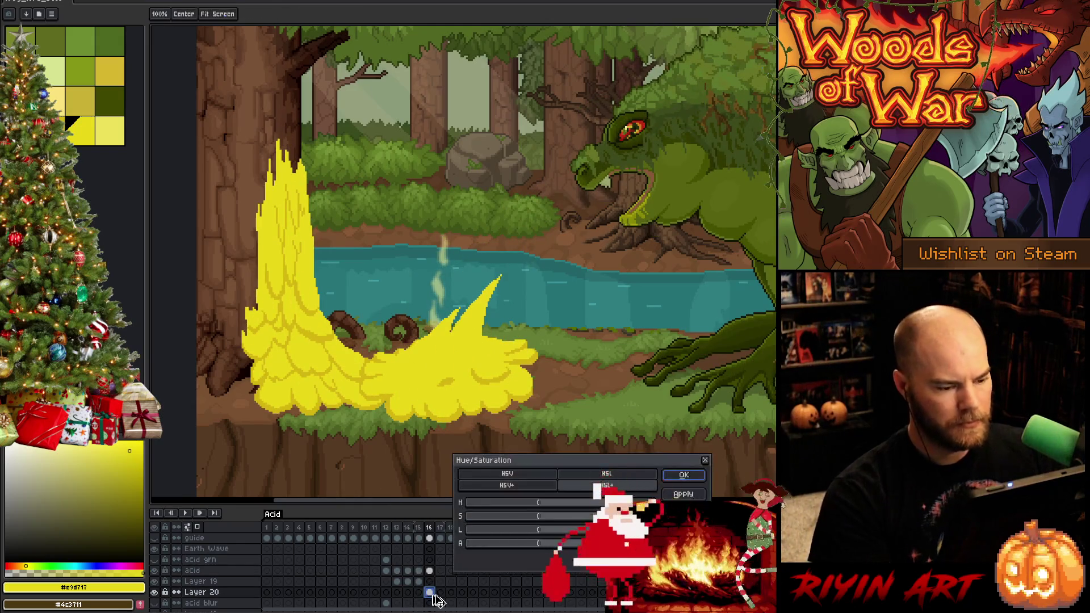
left_click_drag(513, 504, 525, 505)
left_click(520, 516)
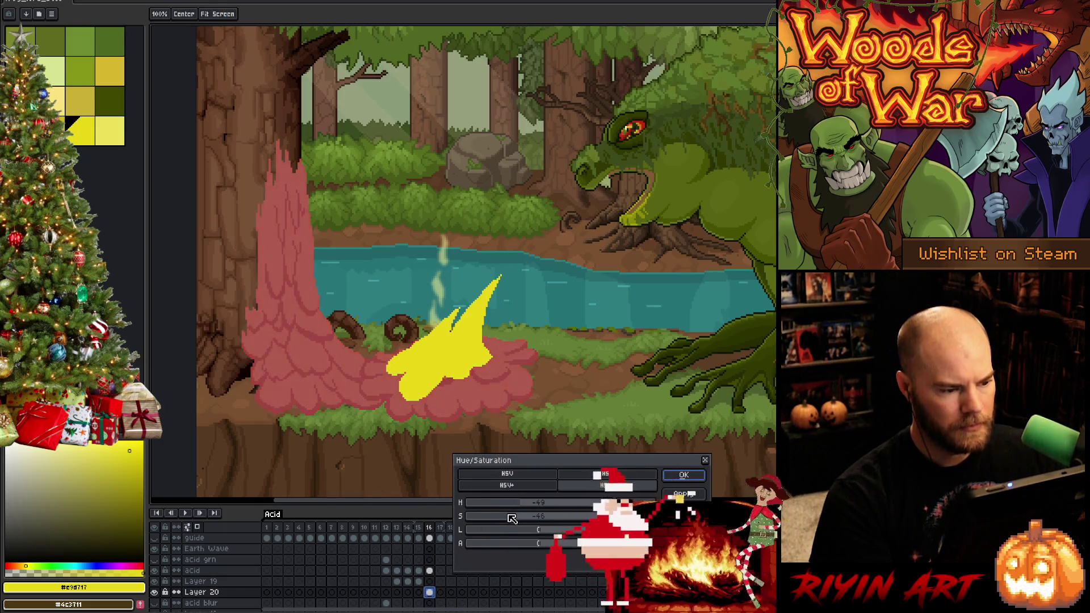
key("Escape")
key("b")
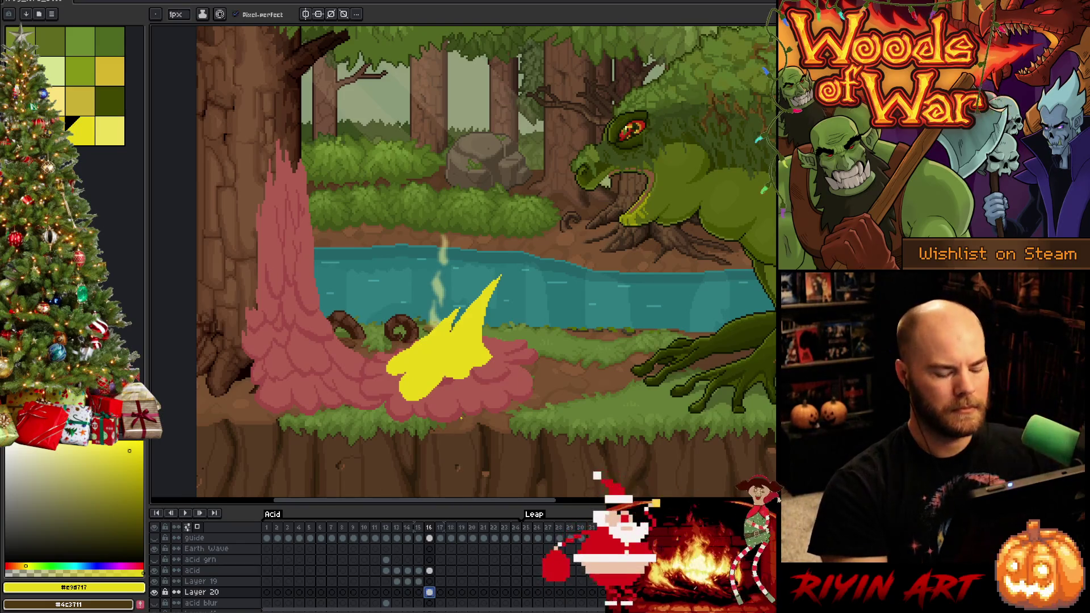
left_click_drag(383, 530, 483, 529)
Step: Create a tag named 'acid' spanning frames 12–21
right_click(483, 530)
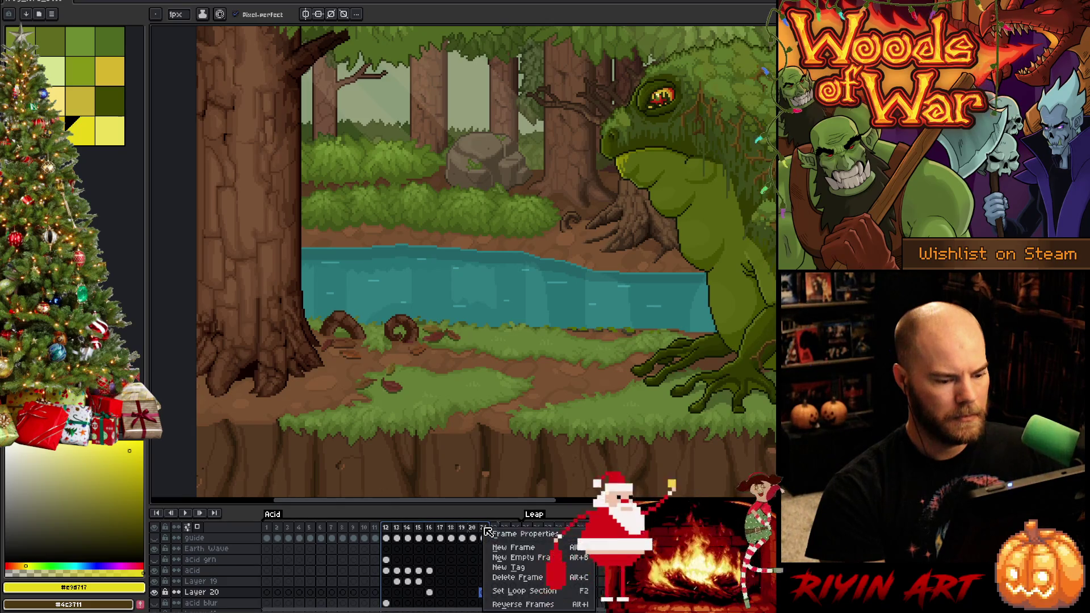
left_click(509, 567)
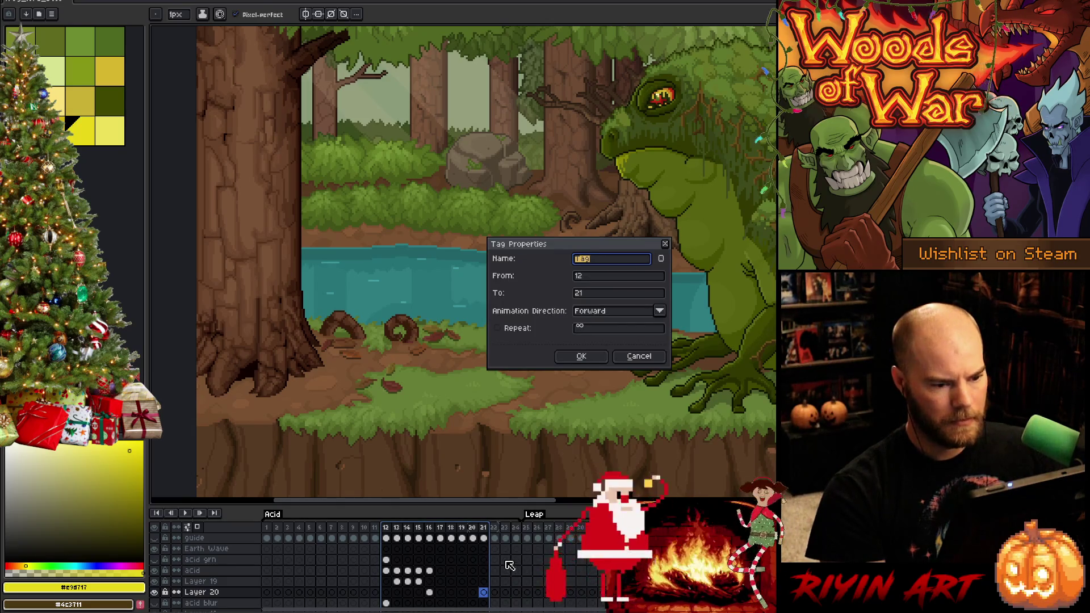
type("acid")
key("Return")
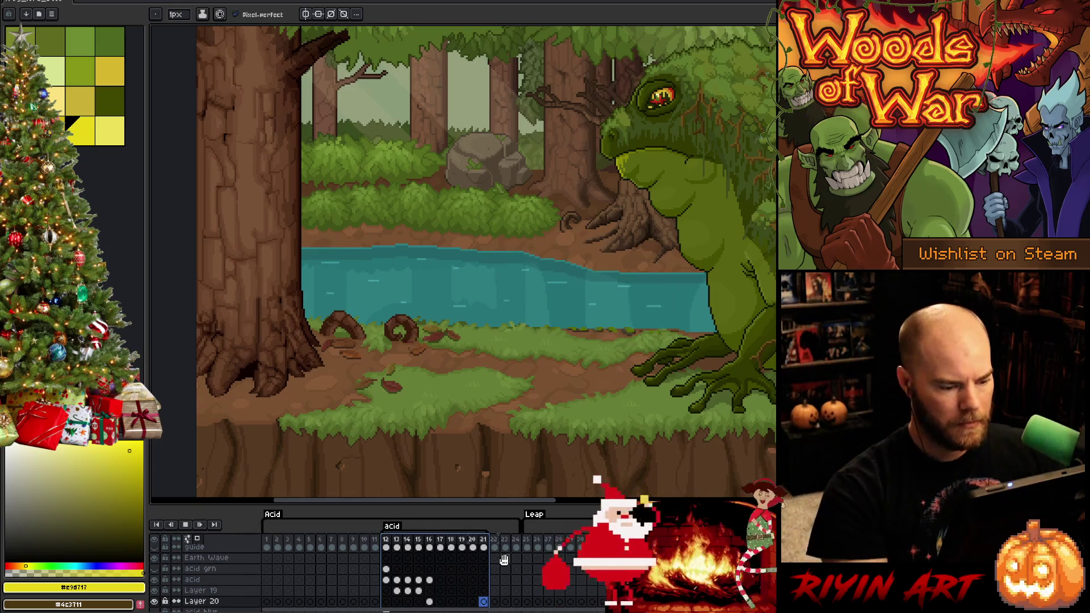
Step: Play the animation, save the file, and play it again
key("Return")
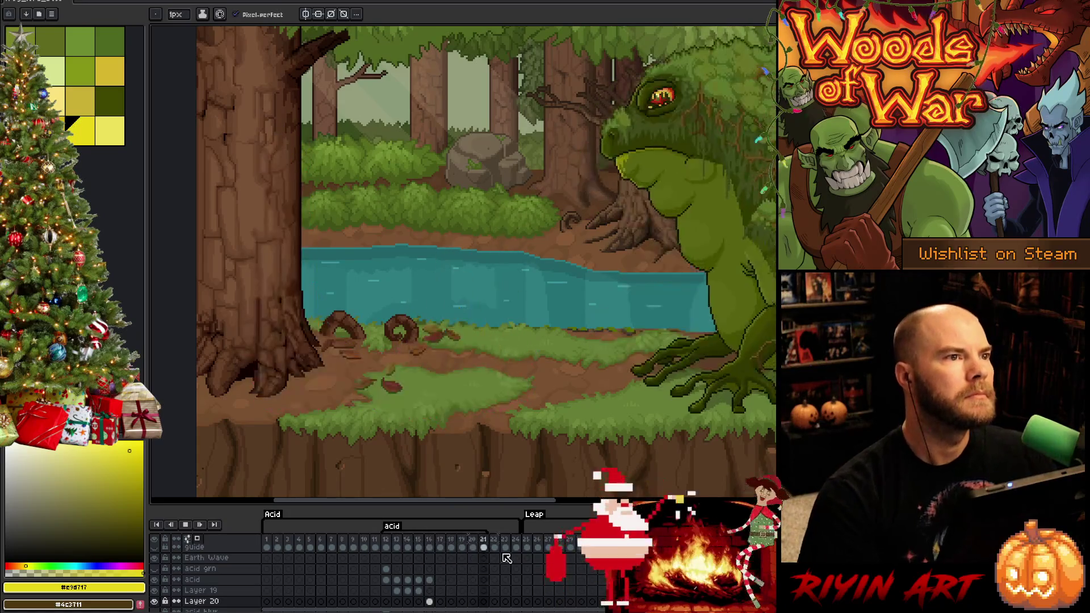
key("Return")
key("ctrl+s")
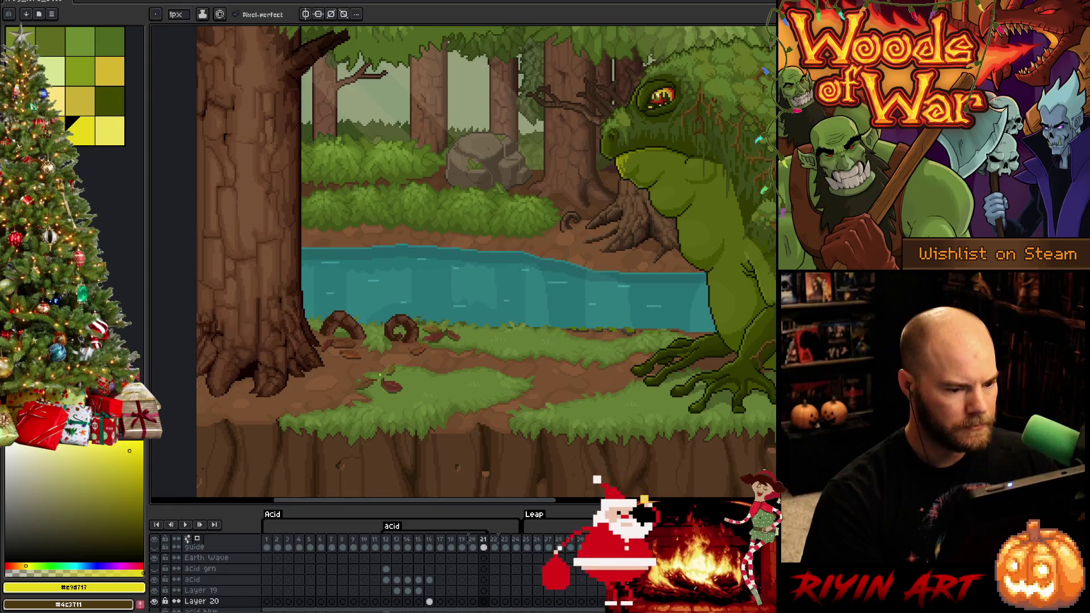
key("Return")
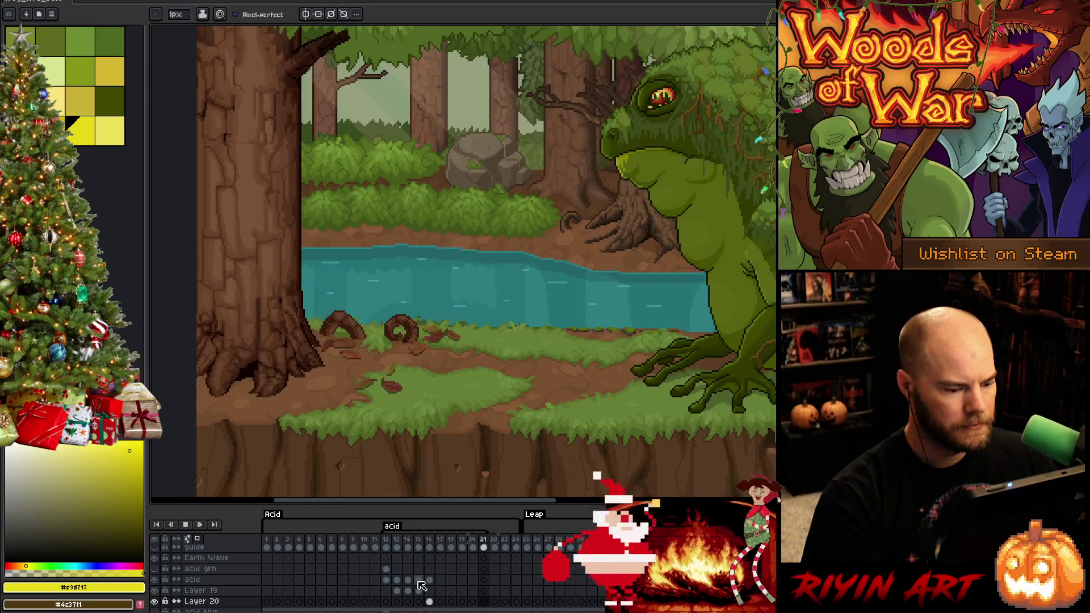
Step: Move the frame-16 cel to Layer 20 and draw a yellow line across the pillar's top
left_click(431, 601)
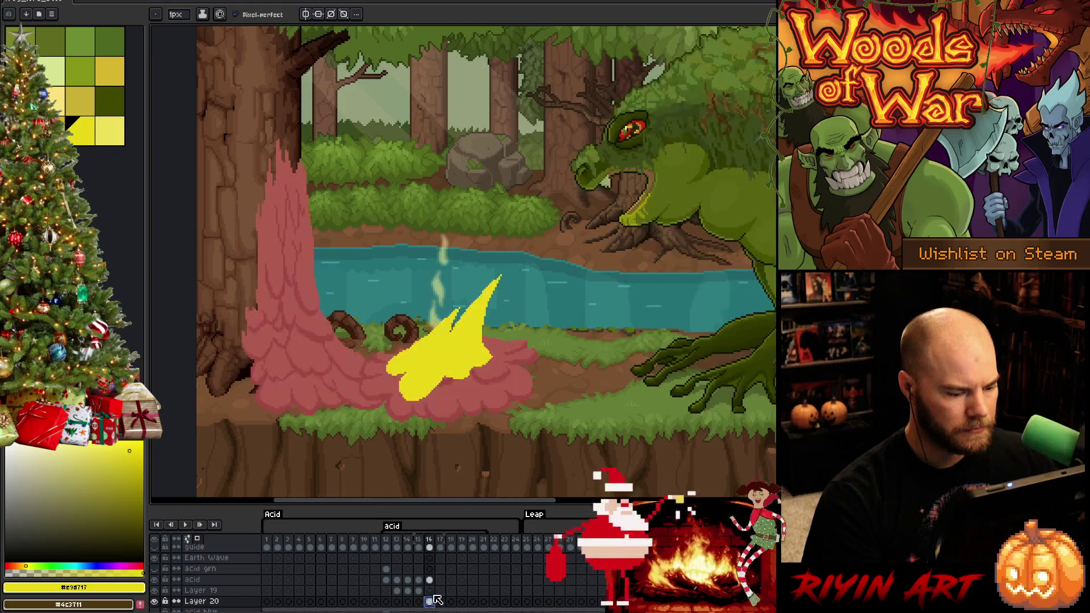
left_click(431, 590)
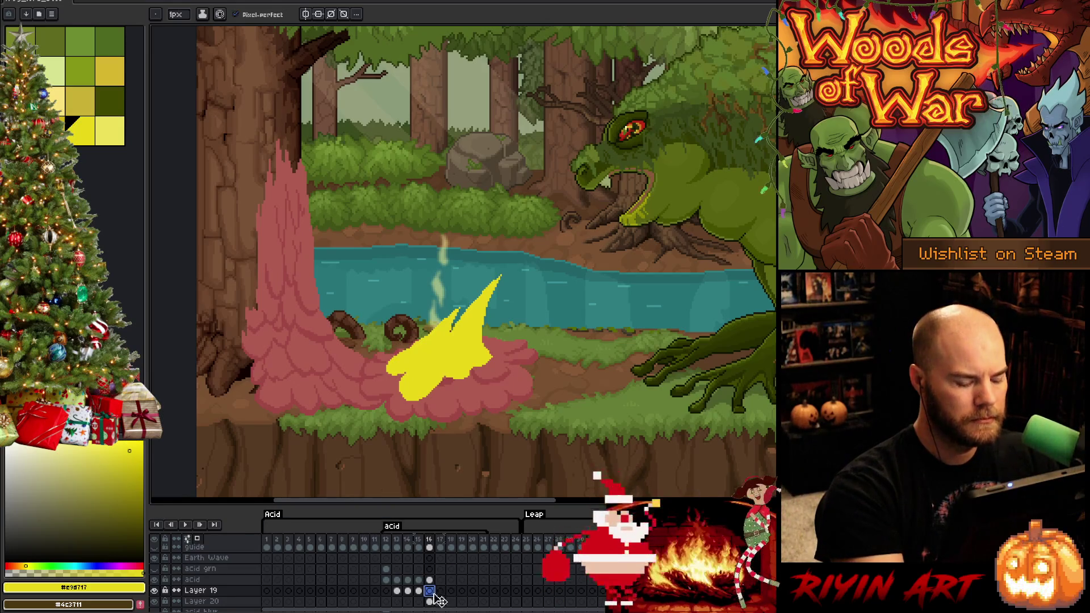
left_click_drag(435, 597, 435, 602)
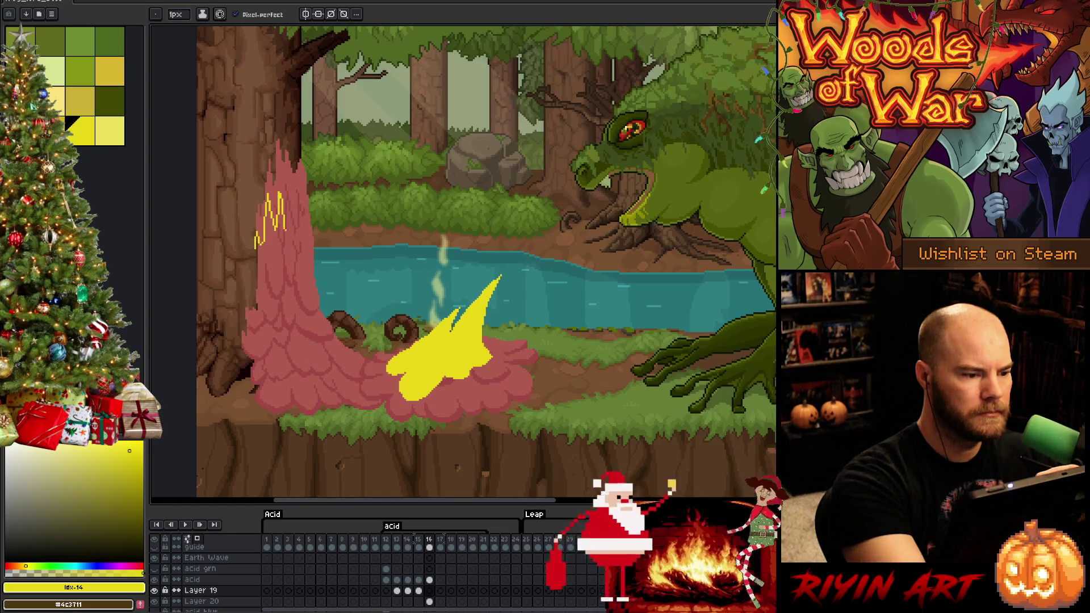
left_click_drag(293, 228, 301, 232)
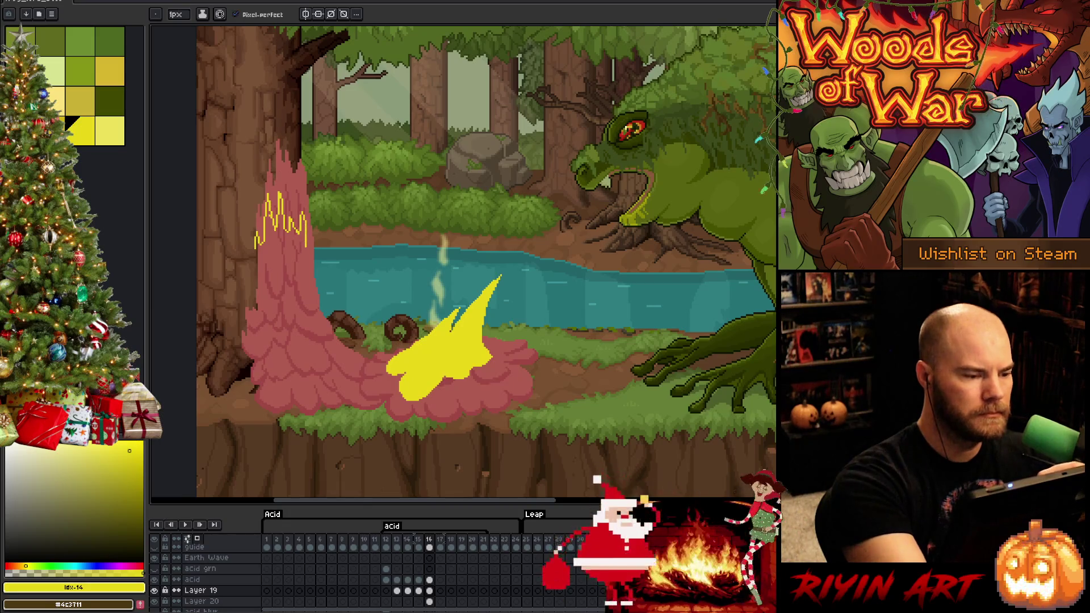
key("b")
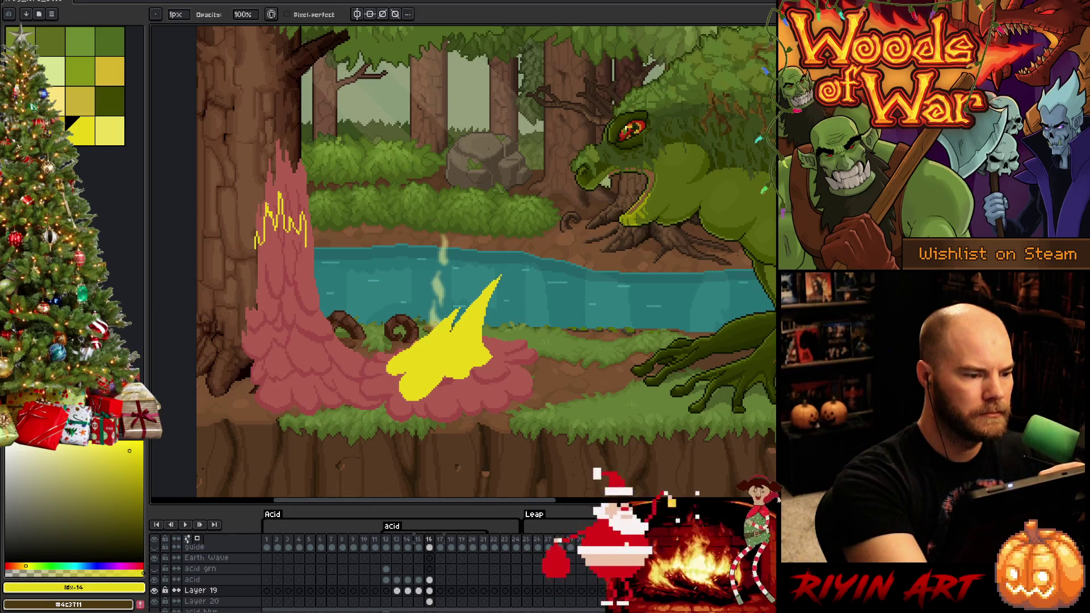
key("e")
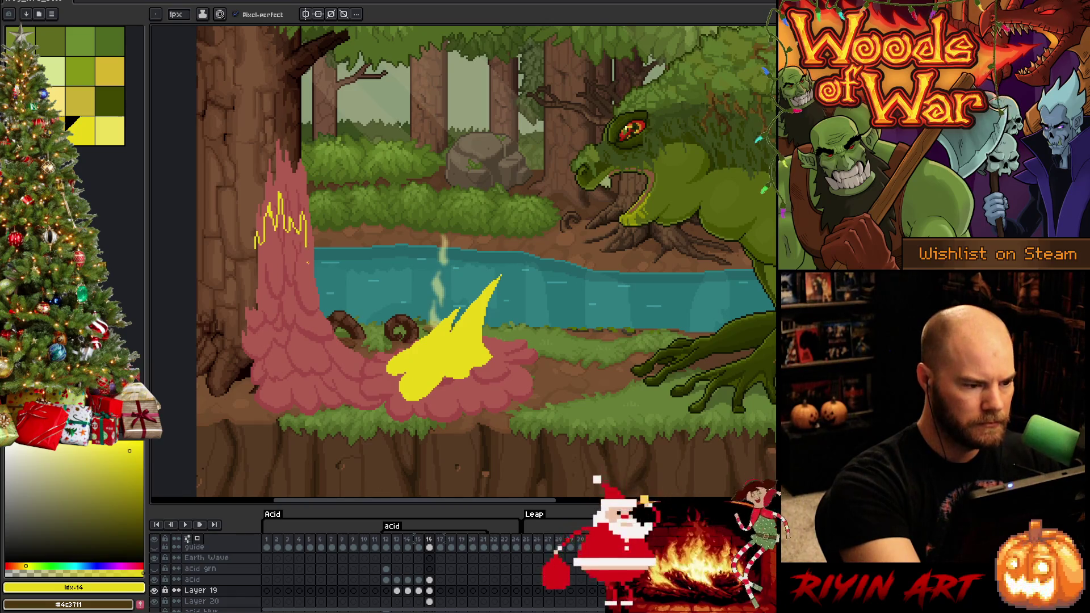
Step: Draw yellow edge lines down both sides of the pillar, trimming the overlong left line
left_click_drag(309, 248, 310, 279)
left_click_drag(256, 249, 256, 344)
key("ctrl+z")
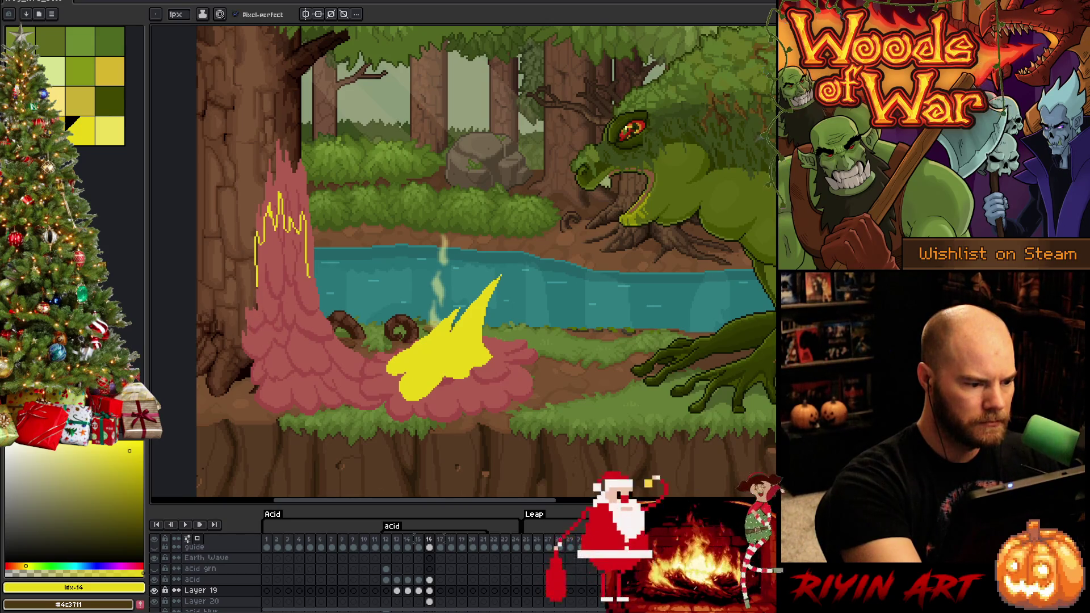
left_click_drag(256, 286, 262, 337)
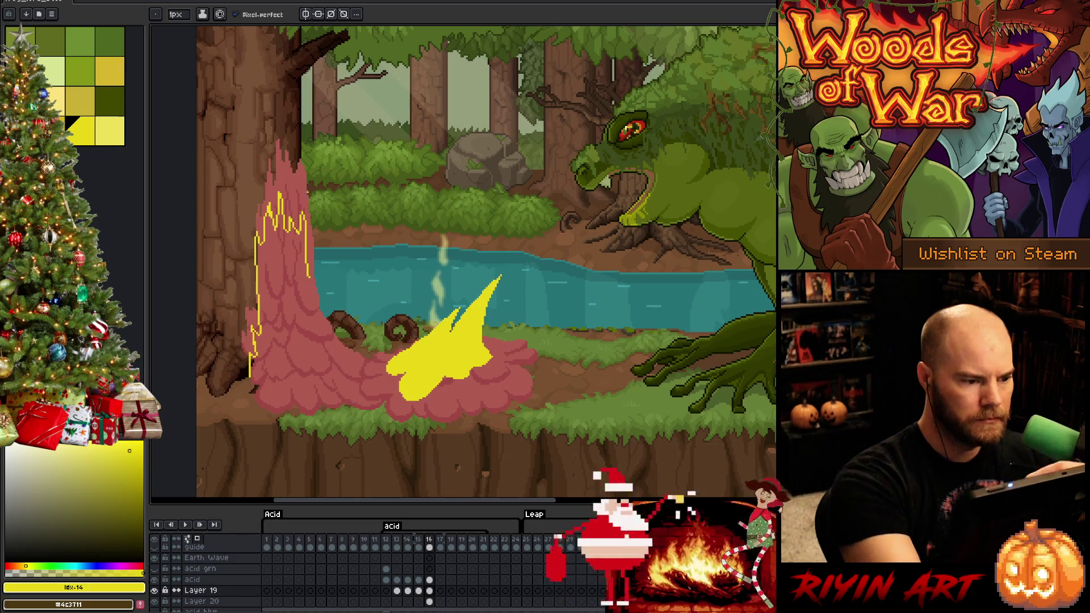
Step: Redraw the right yellow edge outline curving down toward the pillar's base
left_click_drag(308, 275, 323, 325)
key("ctrl+z")
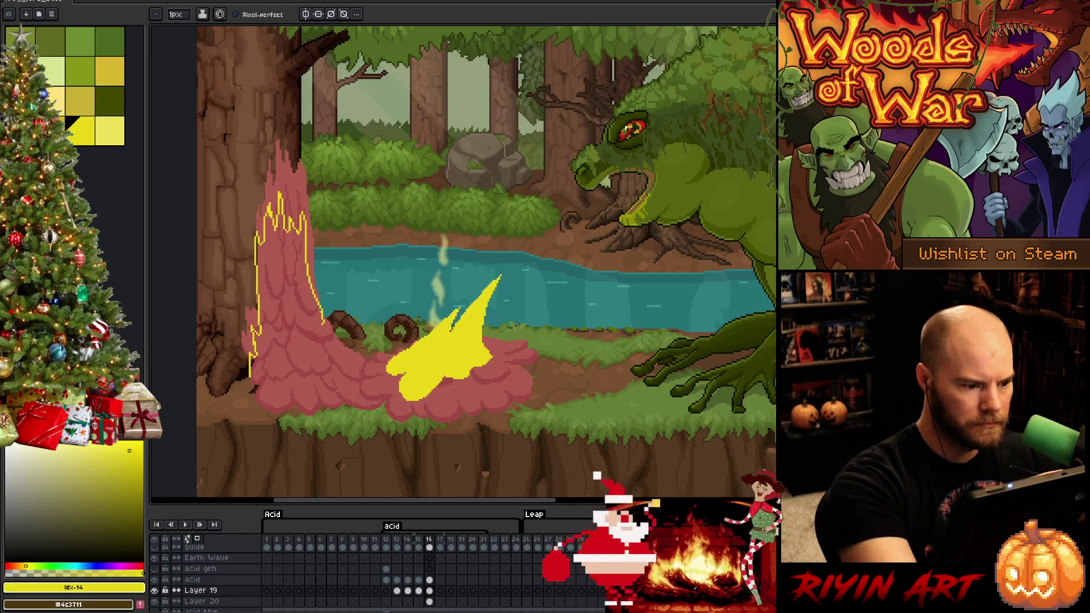
key("ctrl+z")
left_click_drag(312, 286, 331, 322)
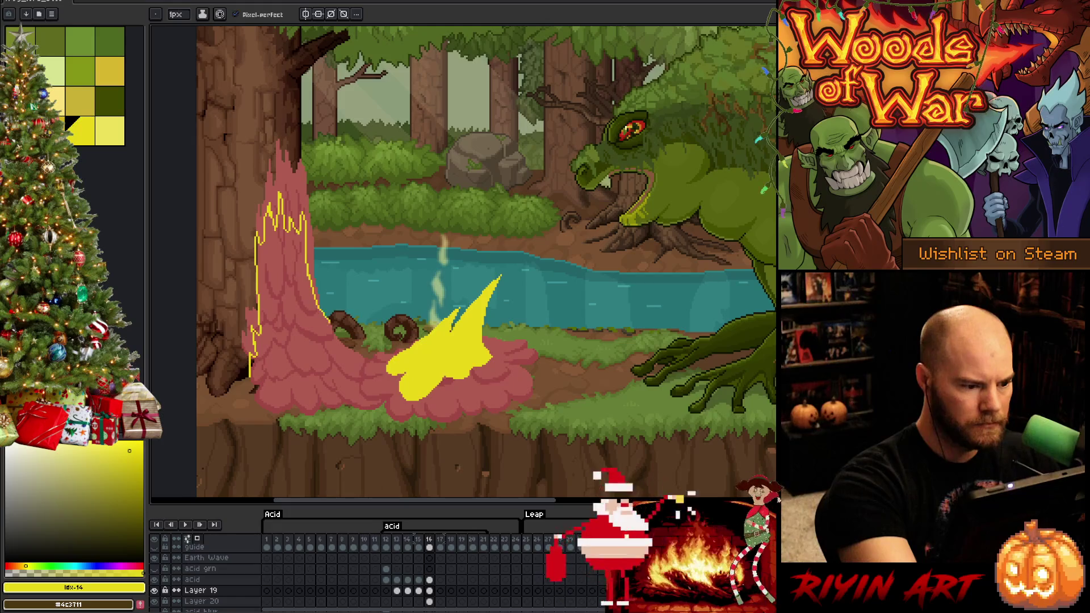
key("ctrl+z")
left_click_drag(311, 284, 314, 300)
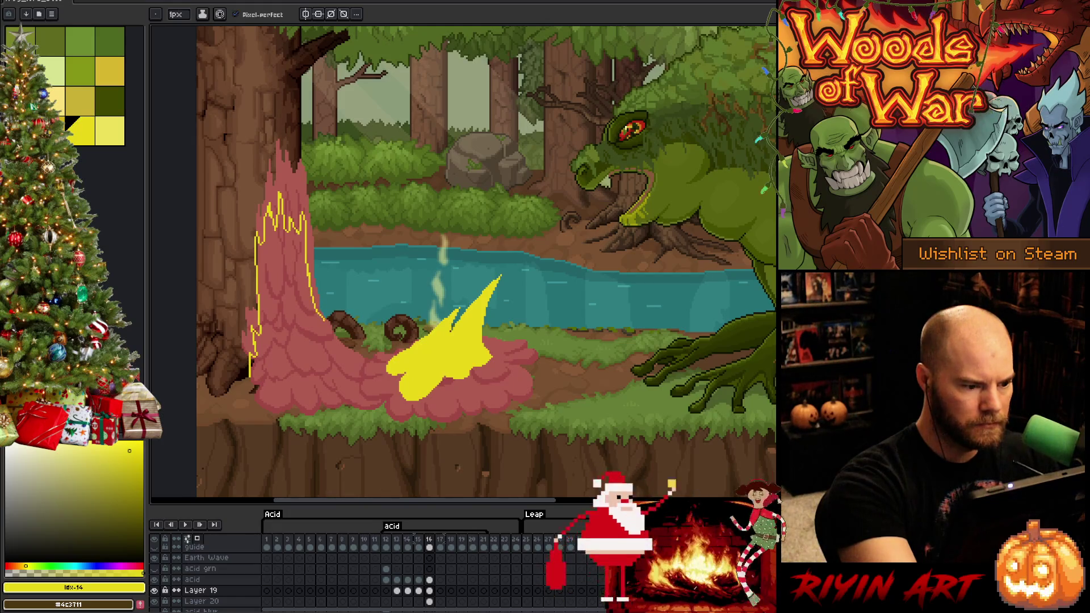
key("ctrl+z")
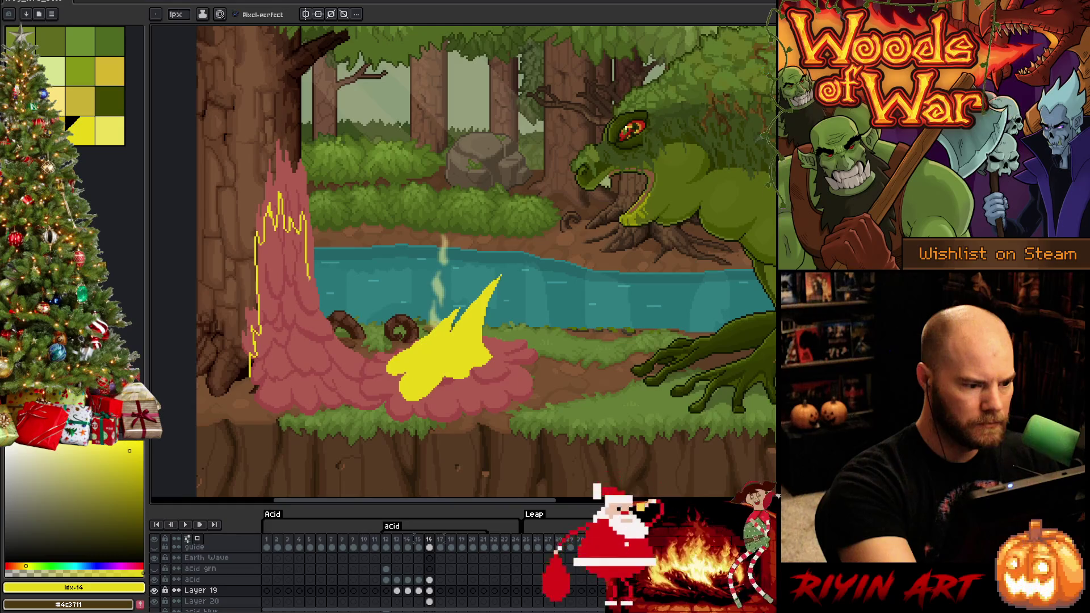
mouse_move(310, 278)
left_mouse_down()
mouse_move(326, 328)
mouse_move(321, 363)
mouse_move(343, 370)
mouse_move(301, 374)
left_mouse_up()
key("ctrl+z")
key("ctrl+z")
mouse_move(326, 328)
left_mouse_down()
mouse_move(342, 370)
mouse_move(310, 363)
left_mouse_up()
key("ctrl+z")
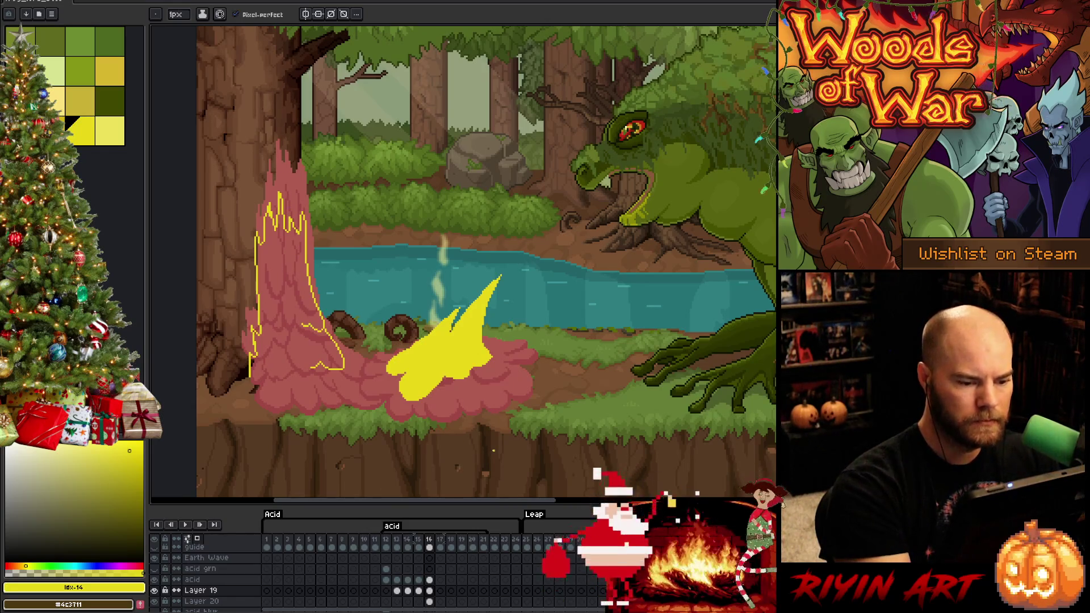
Step: Switch to the next palette yellow and draw inner detail lines inside the pink column
key("bracketleft")
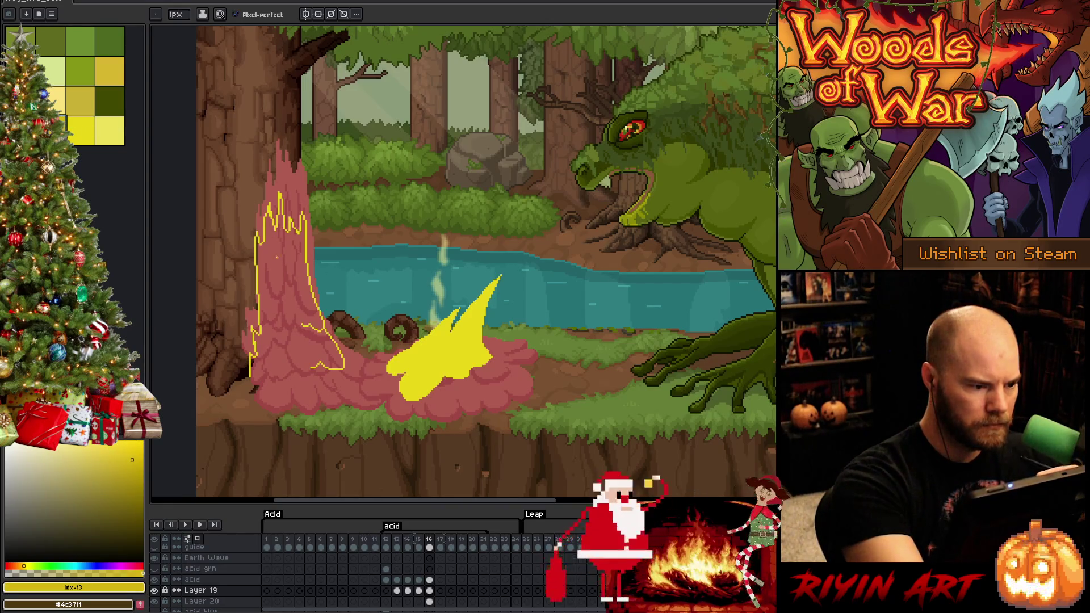
left_click_drag(277, 254, 280, 271)
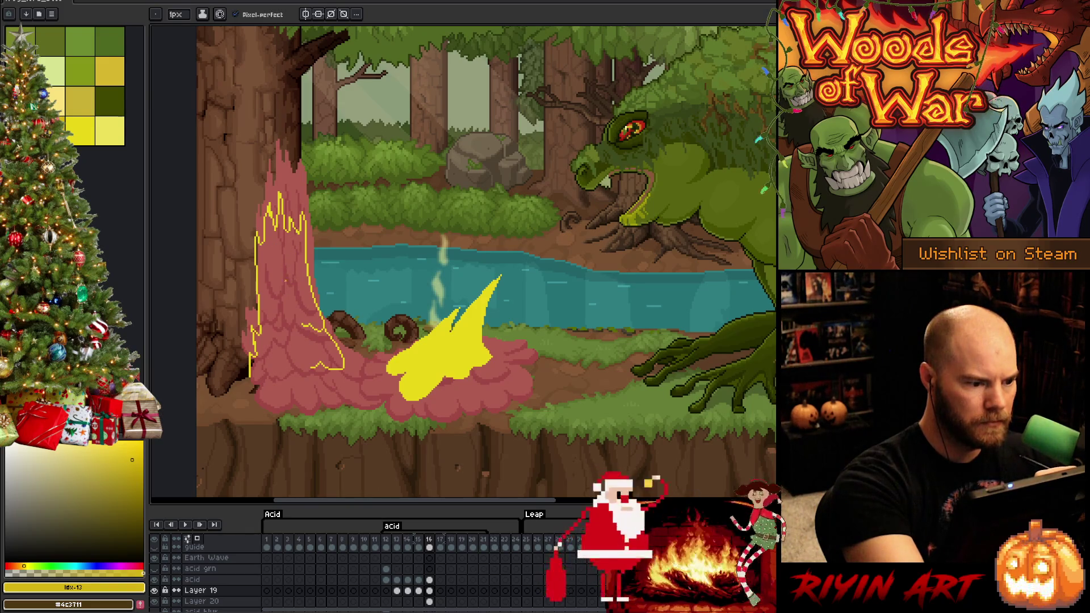
left_click_drag(277, 247, 293, 315)
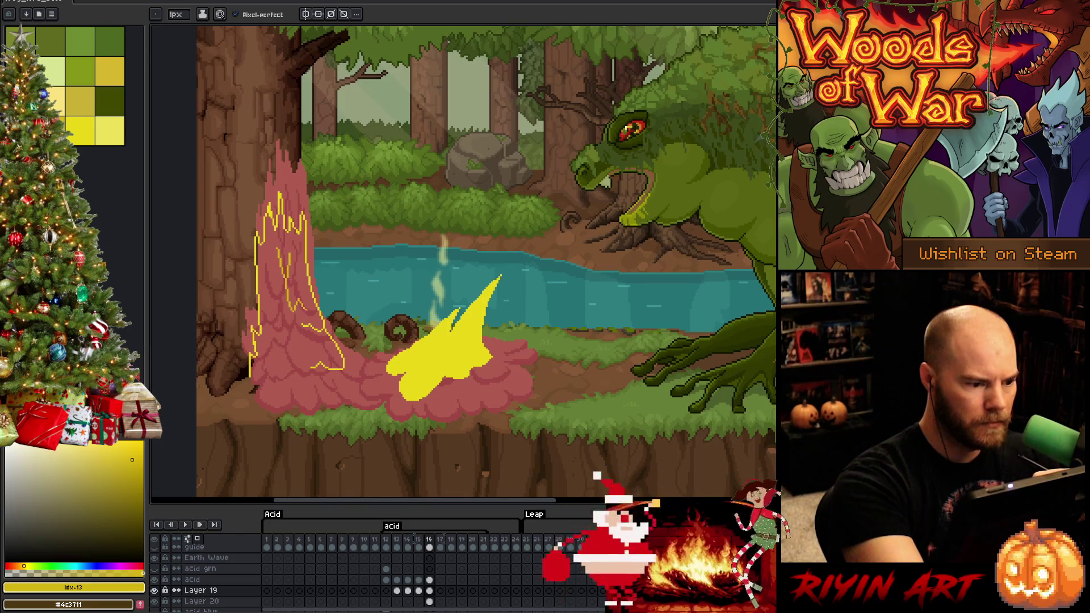
key("ctrl+z")
left_click_drag(285, 280, 294, 316)
key("ctrl+z")
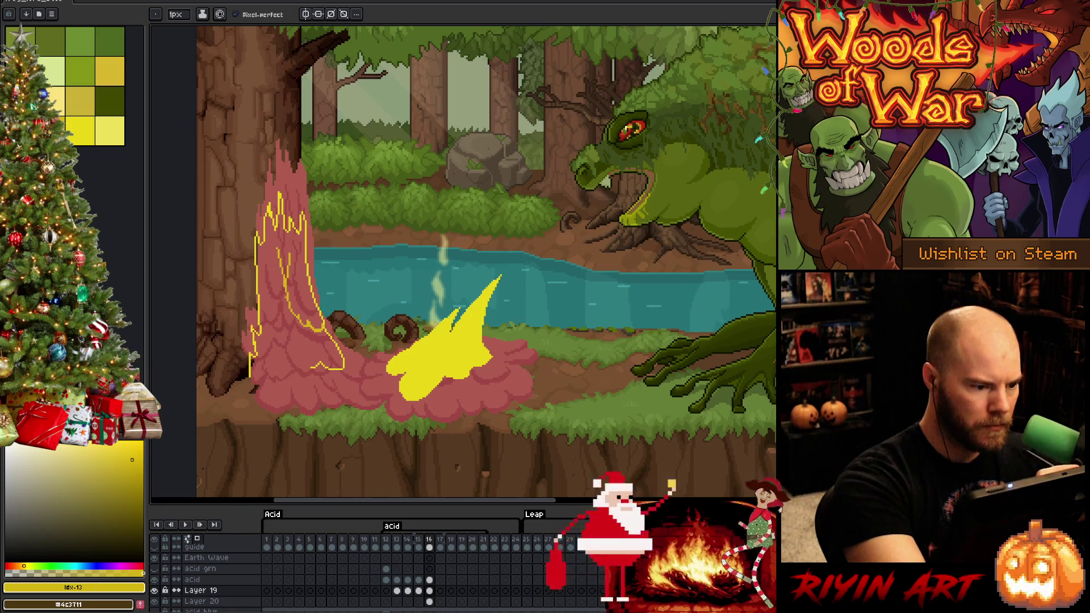
Step: Outline the splash's bottom edge and lower-left base in yellow
left_click_drag(273, 320, 284, 314)
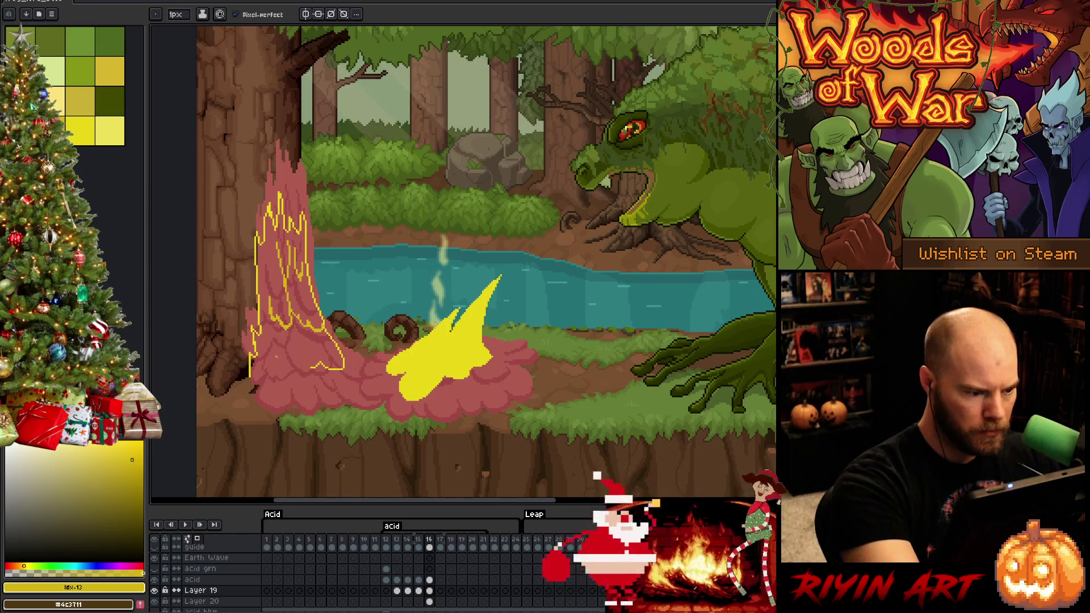
key("ctrl+z")
left_click_drag(281, 364, 304, 364)
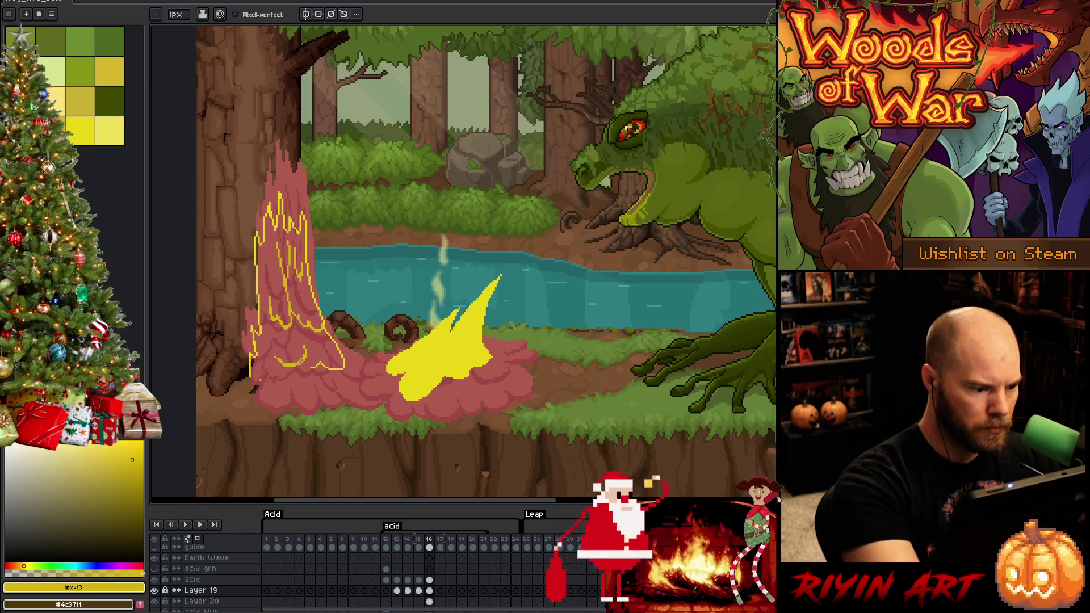
left_click_drag(261, 372, 271, 379)
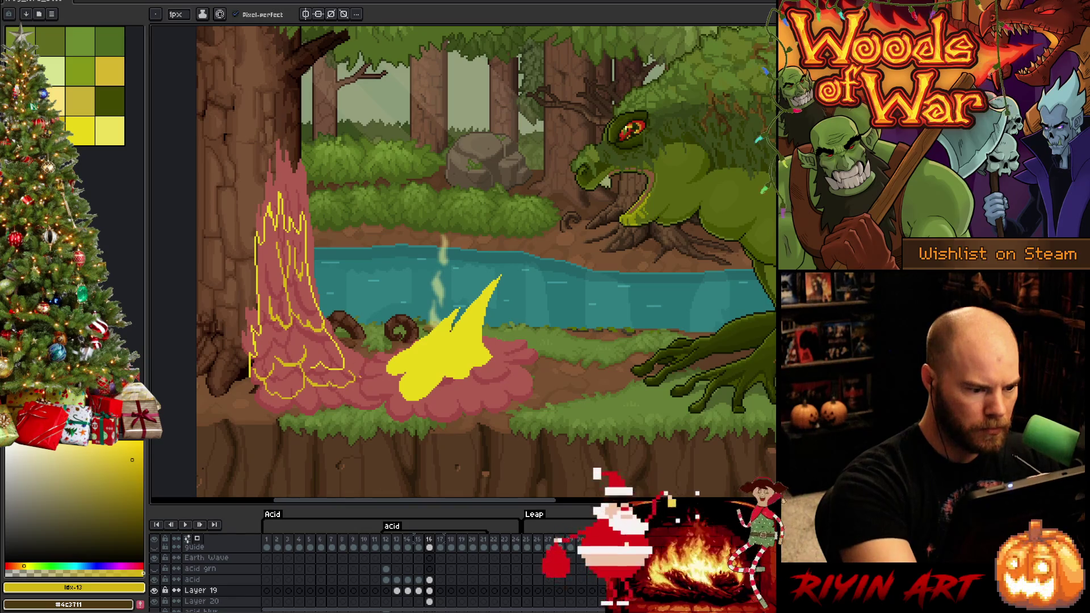
Step: Extend the yellow outline along the splash base near its left side
left_click_drag(344, 375, 362, 389)
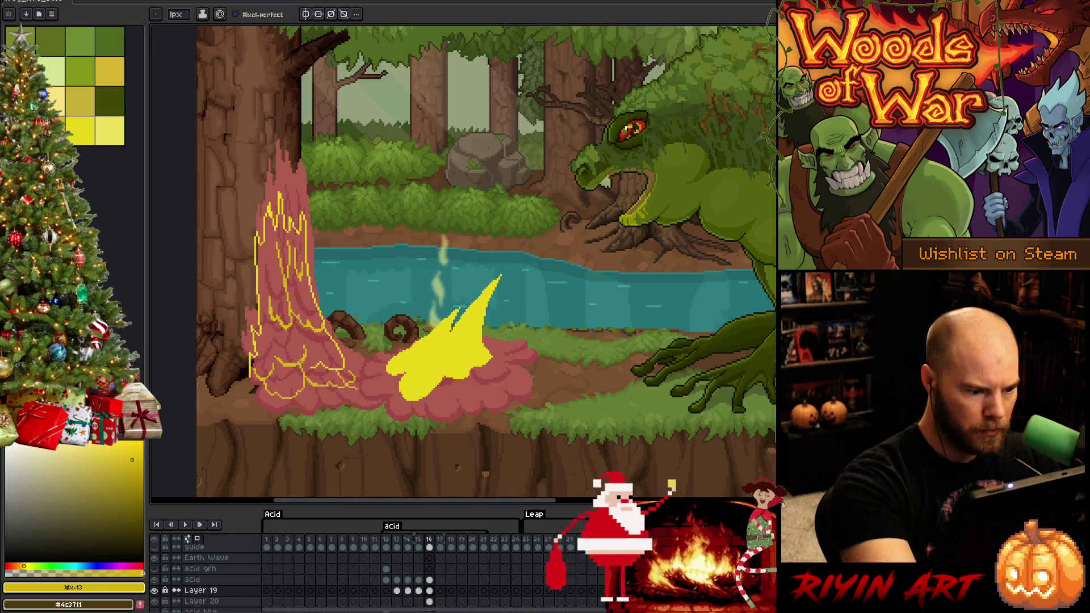
key("e")
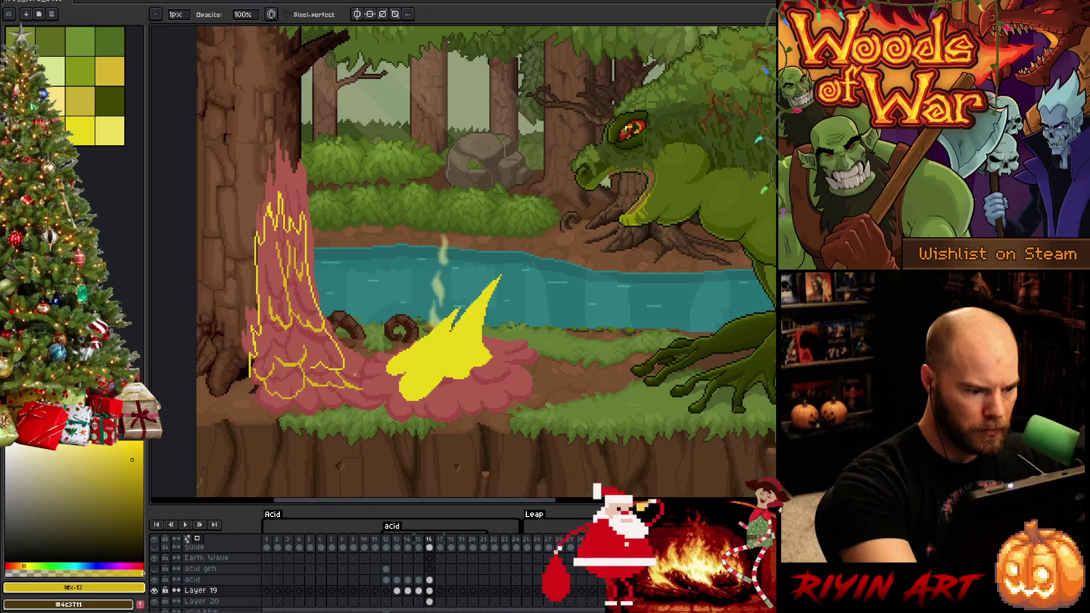
key("e")
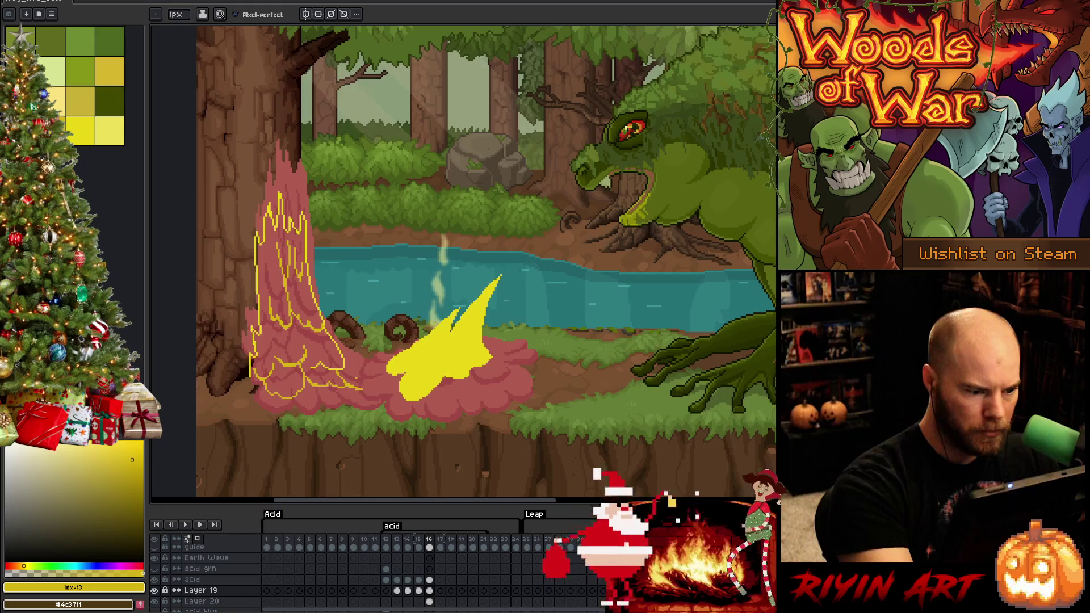
left_click_drag(364, 377, 366, 389)
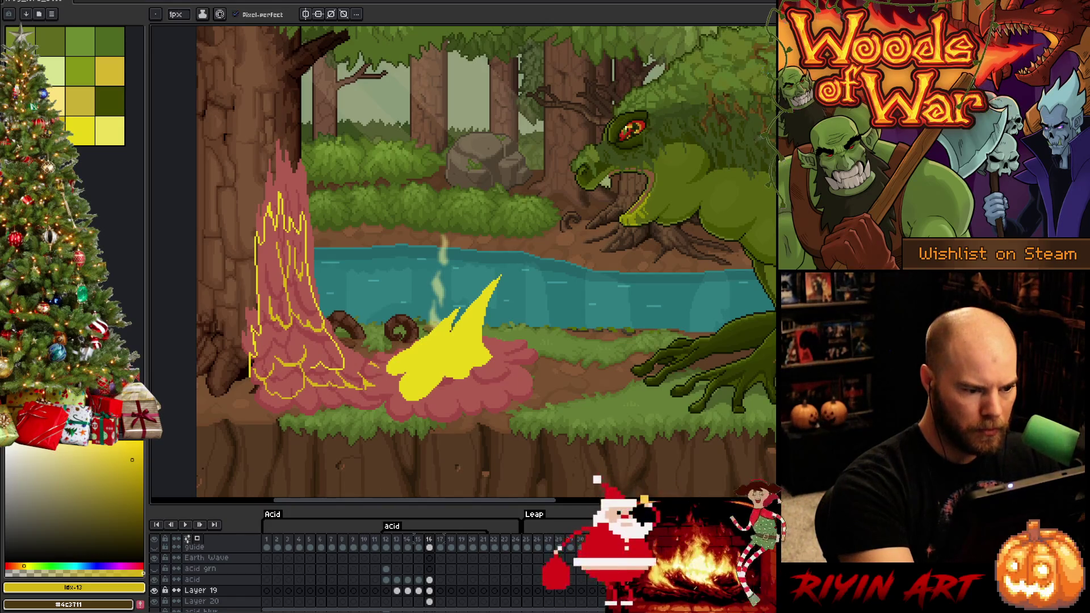
mouse_move(369, 366)
left_mouse_down()
mouse_move(379, 365)
mouse_move(366, 362)
left_mouse_up()
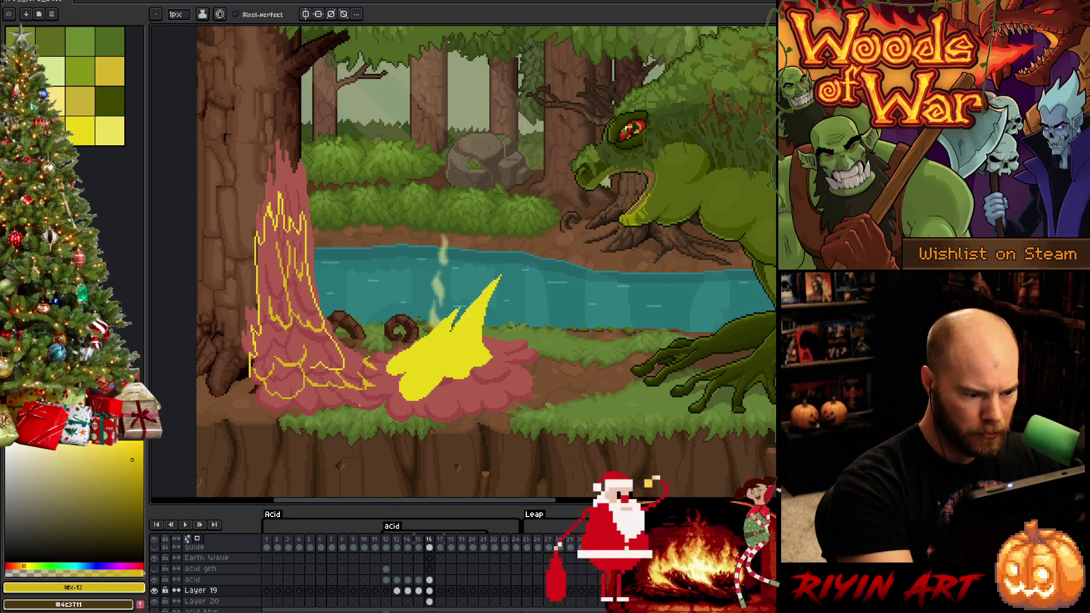
Step: Outline the pink splash's bottom edge in yellow, running leftward along the ground
mouse_move(359, 404)
left_mouse_down()
mouse_move(386, 405)
mouse_move(342, 416)
left_mouse_up()
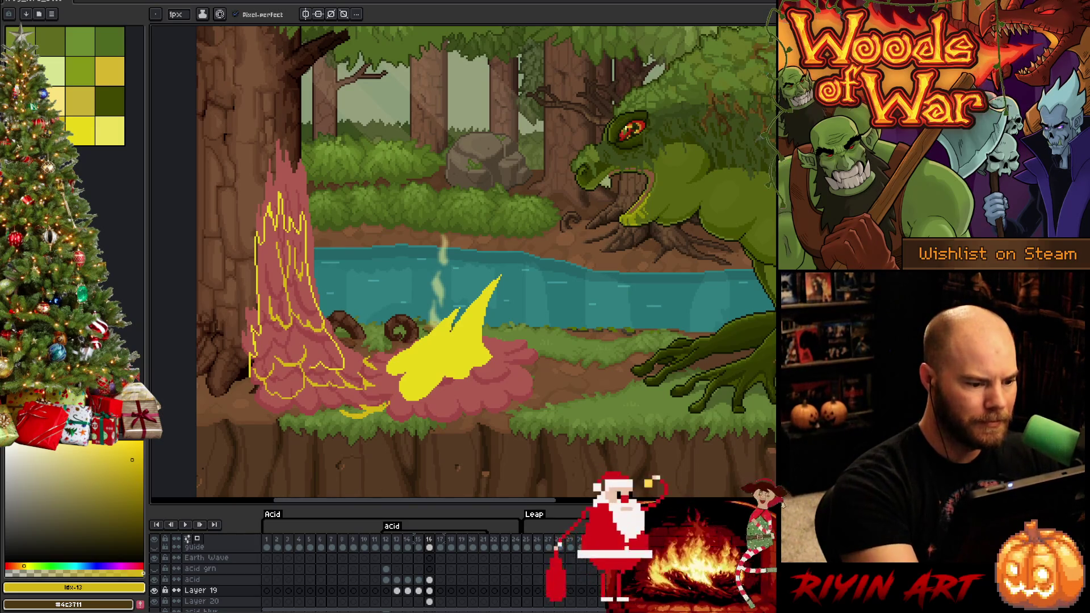
left_click_drag(334, 412, 316, 418)
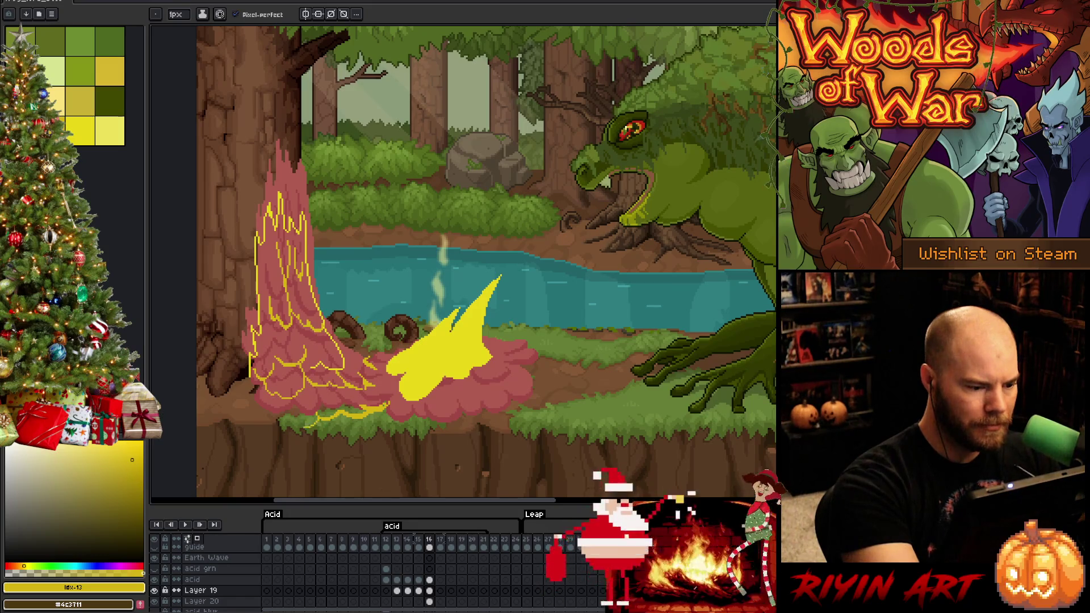
mouse_move(316, 420)
left_mouse_down()
mouse_move(297, 426)
mouse_move(309, 431)
left_mouse_up()
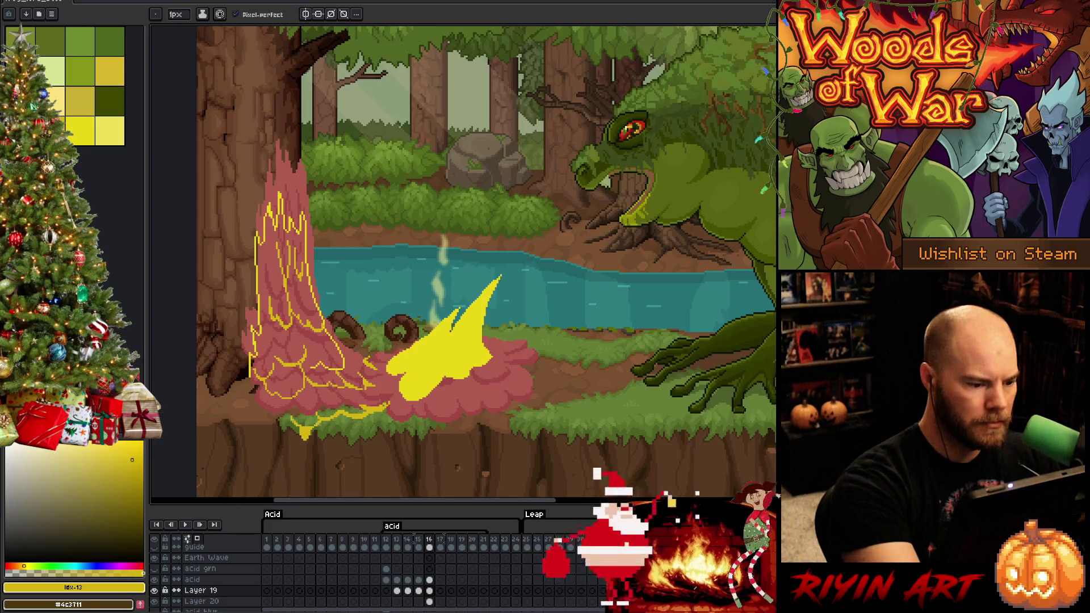
mouse_move(286, 418)
left_mouse_down()
mouse_move(265, 423)
mouse_move(250, 399)
left_mouse_up()
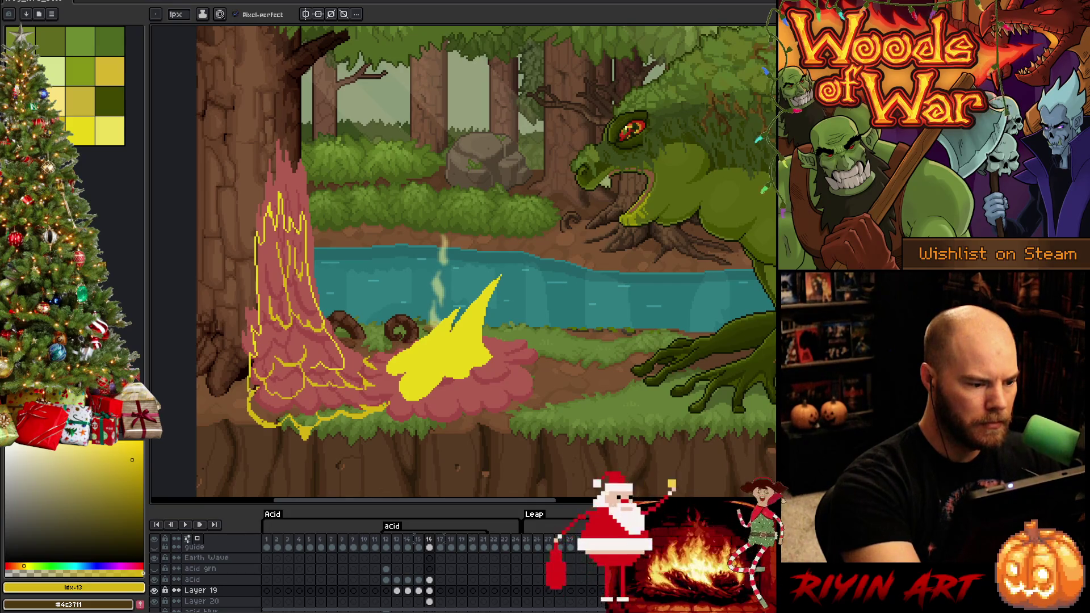
key("e")
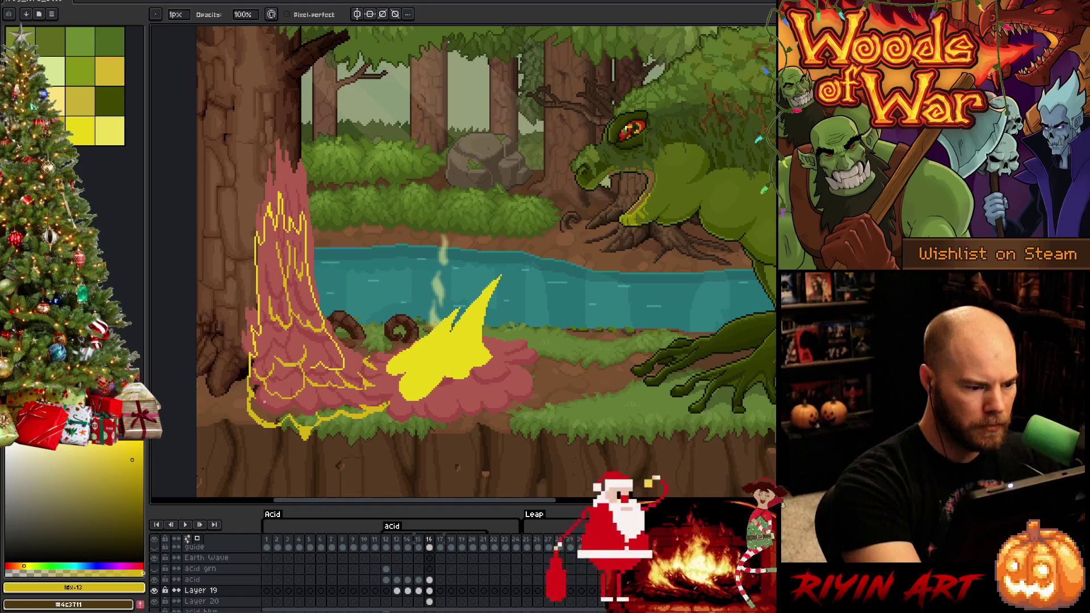
key("b")
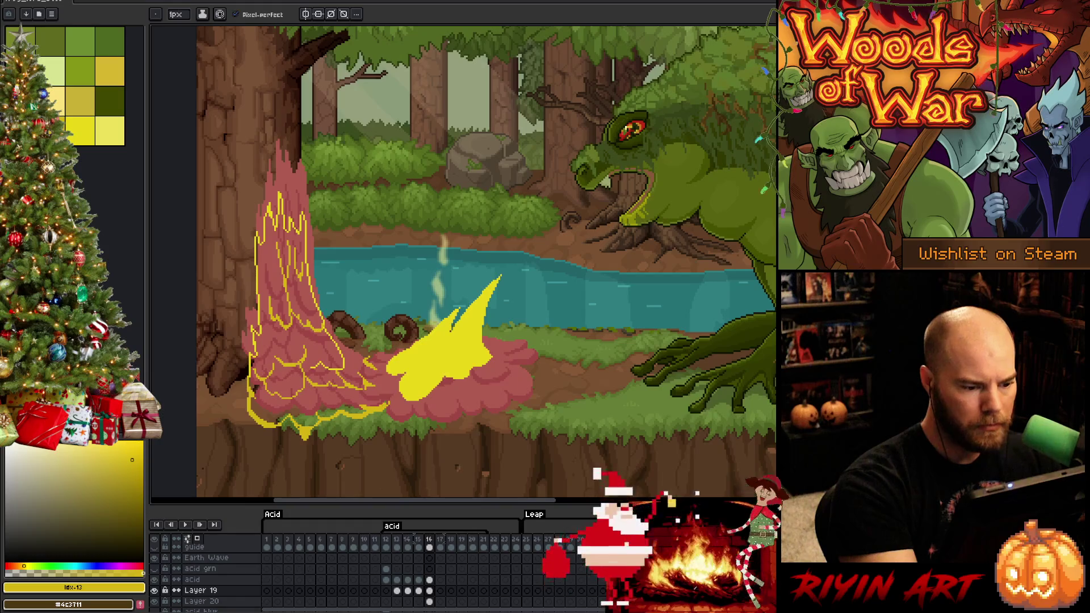
Step: Add yellow drips under the acid outline, undoing one overlong stroke
mouse_move(381, 413)
left_mouse_down()
mouse_move(378, 426)
mouse_move(417, 421)
left_mouse_up()
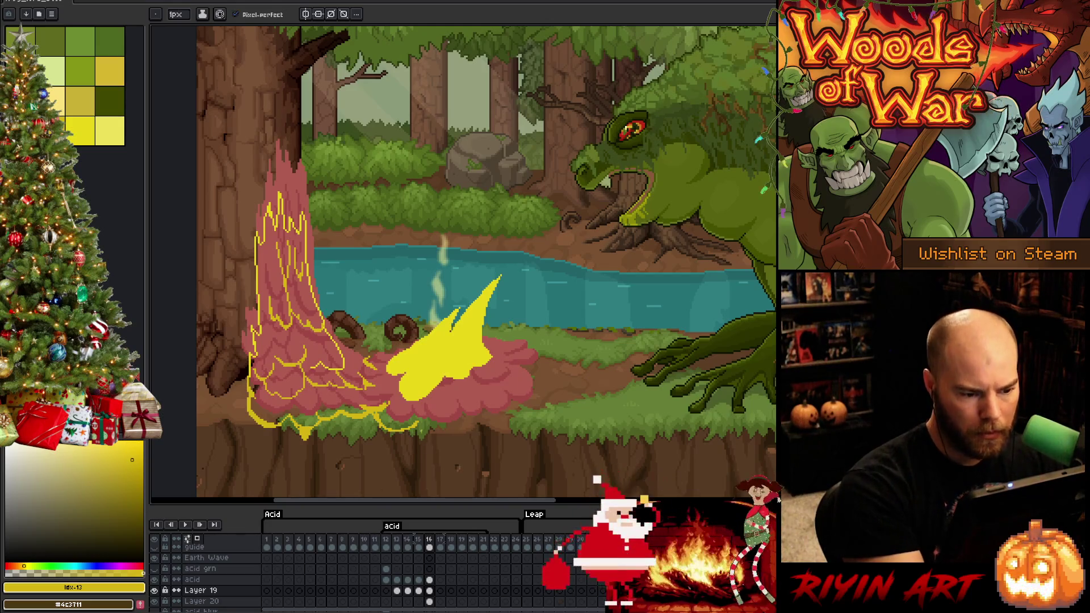
left_click_drag(418, 427, 436, 432)
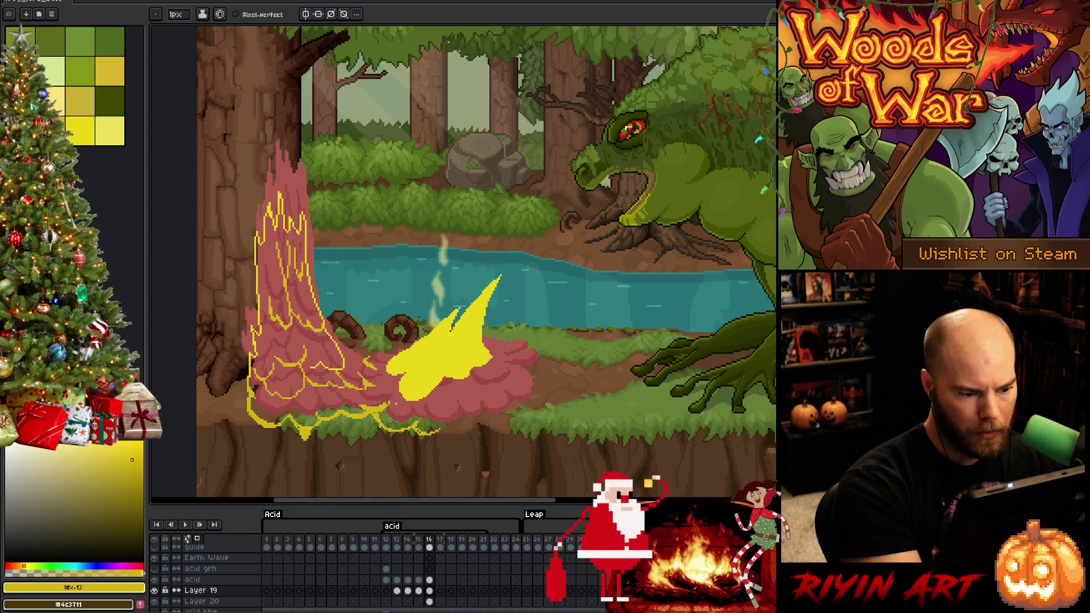
key("e")
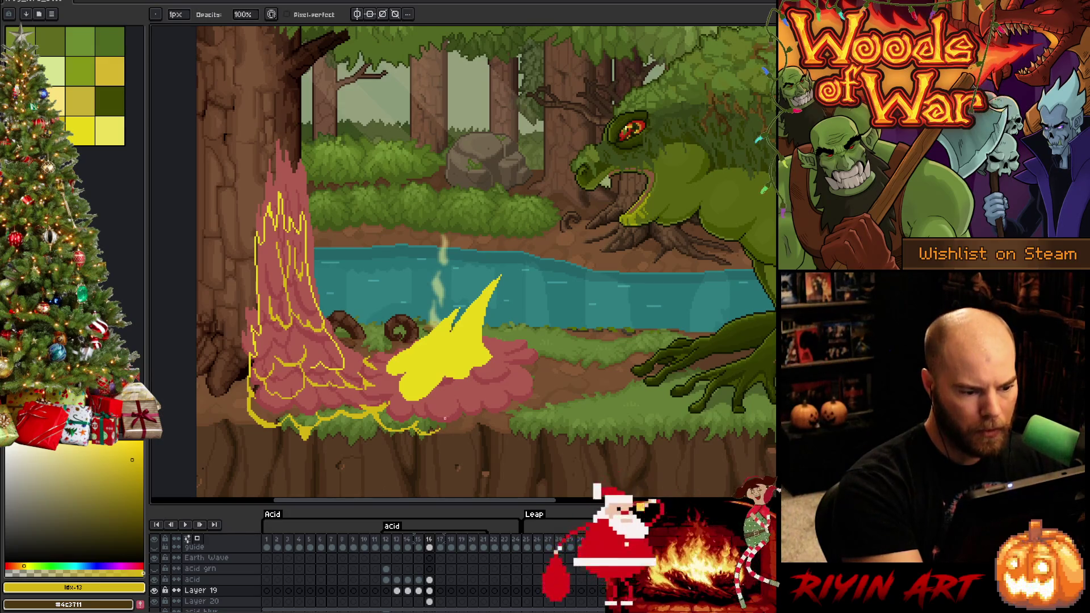
key("b")
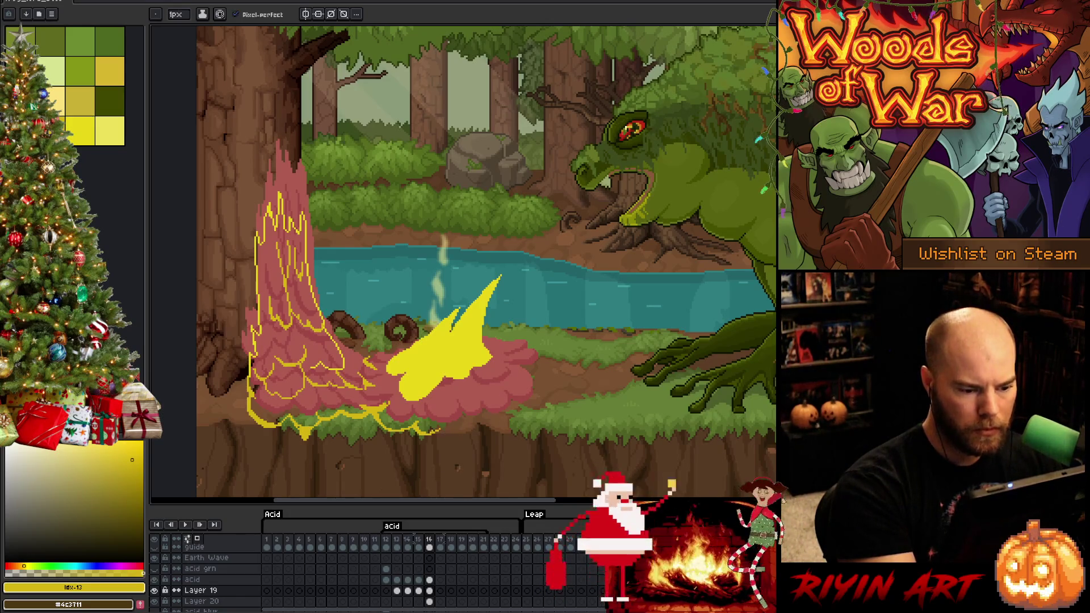
key("e")
key("b")
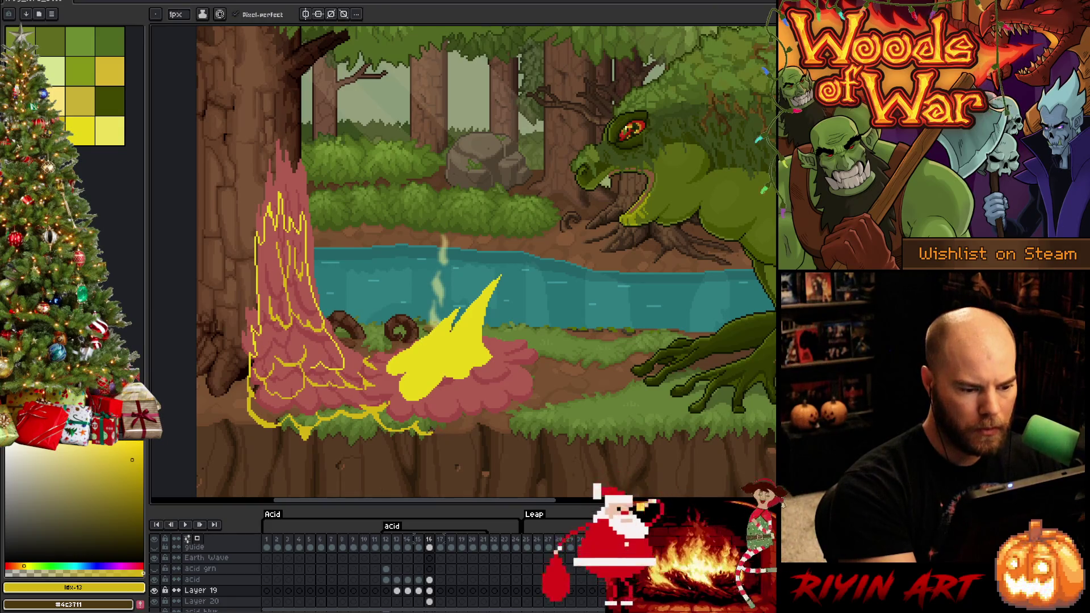
mouse_move(431, 434)
left_mouse_down()
mouse_move(466, 436)
mouse_move(474, 425)
mouse_move(442, 435)
mouse_move(471, 426)
mouse_move(442, 447)
left_mouse_up()
key("ctrl+z")
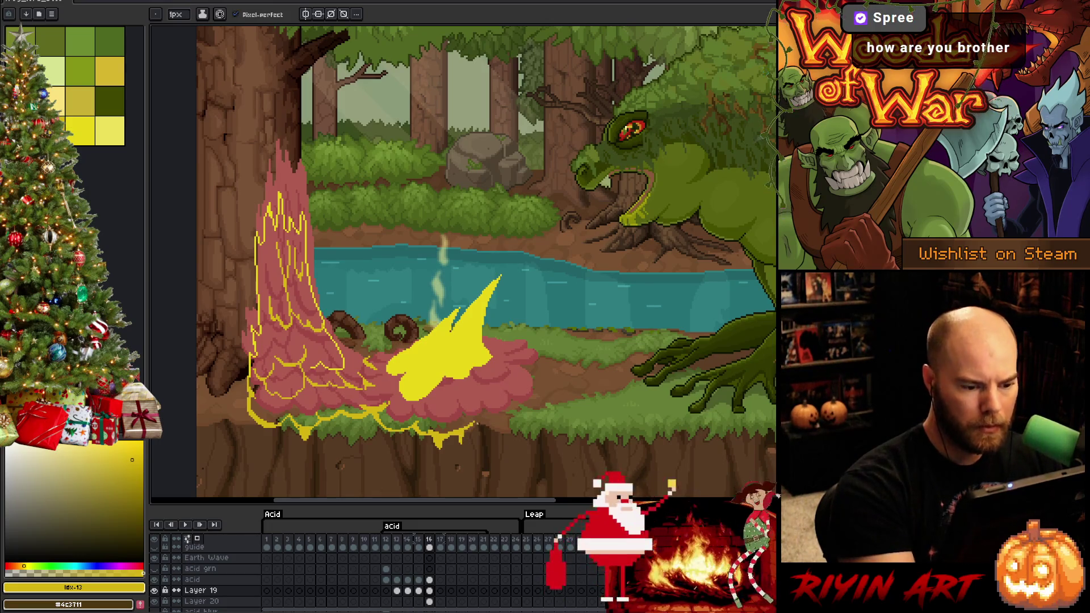
Step: Run the yellow acid edge rightward along the ground and up to the splash's right end
mouse_move(473, 426)
left_mouse_down()
mouse_move(489, 423)
mouse_move(479, 438)
left_mouse_up()
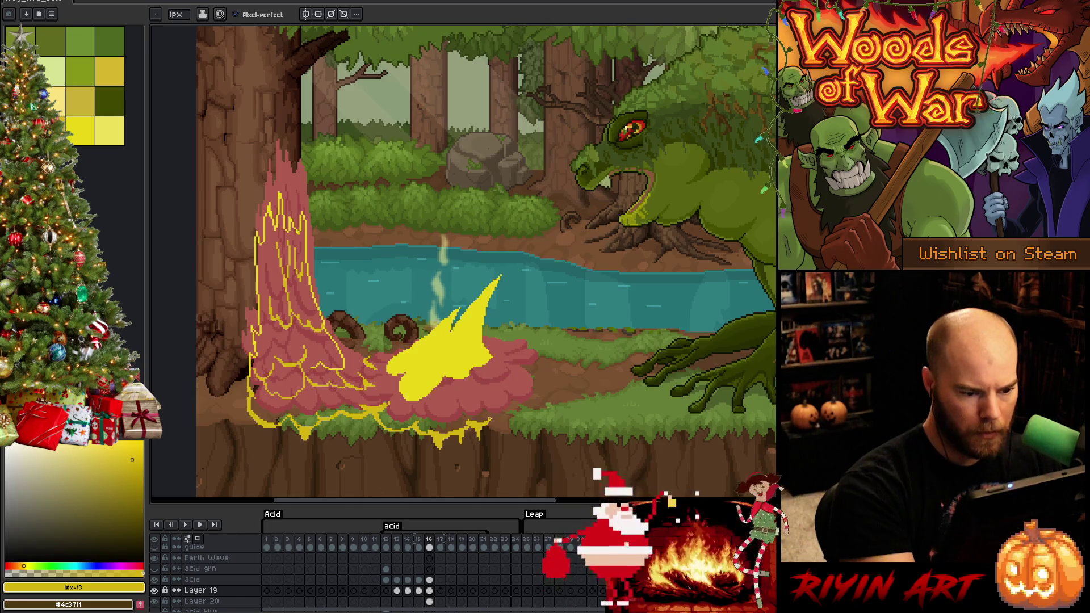
left_click_drag(490, 421, 522, 421)
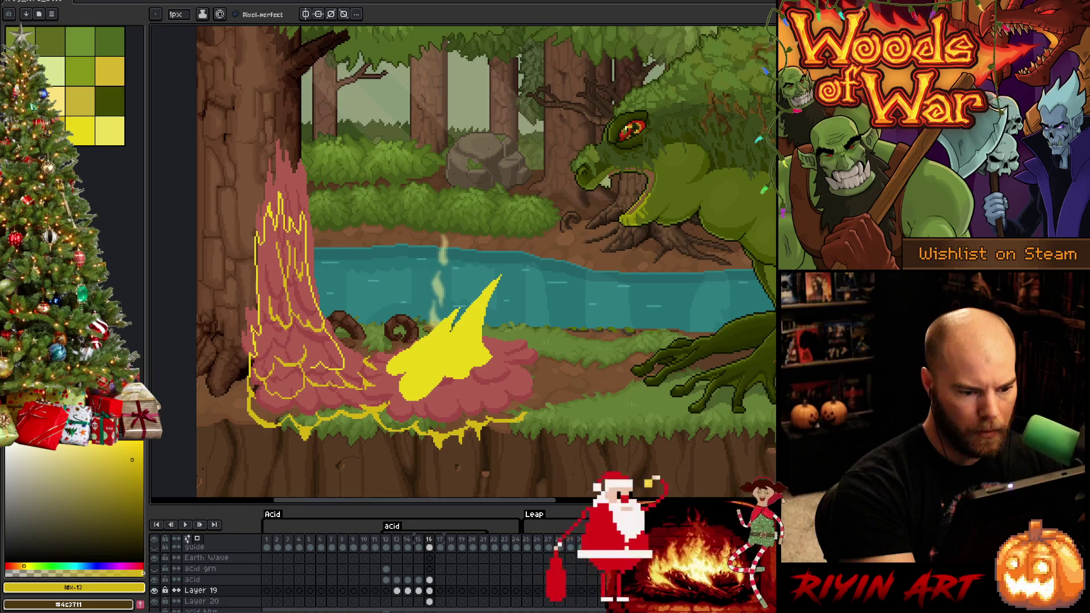
left_click_drag(523, 419, 546, 399)
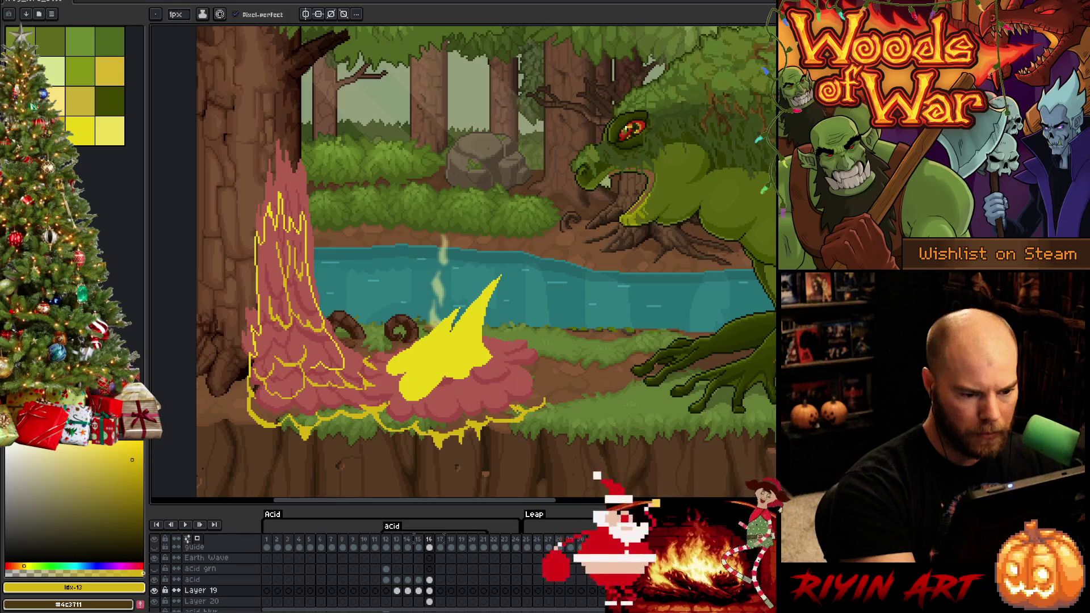
key("e")
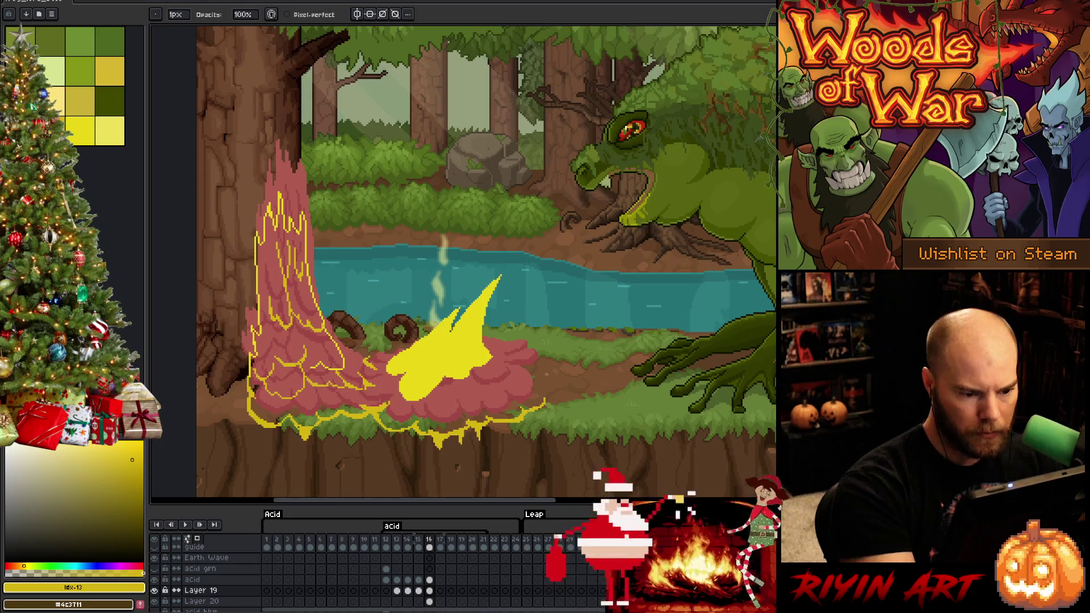
key("e")
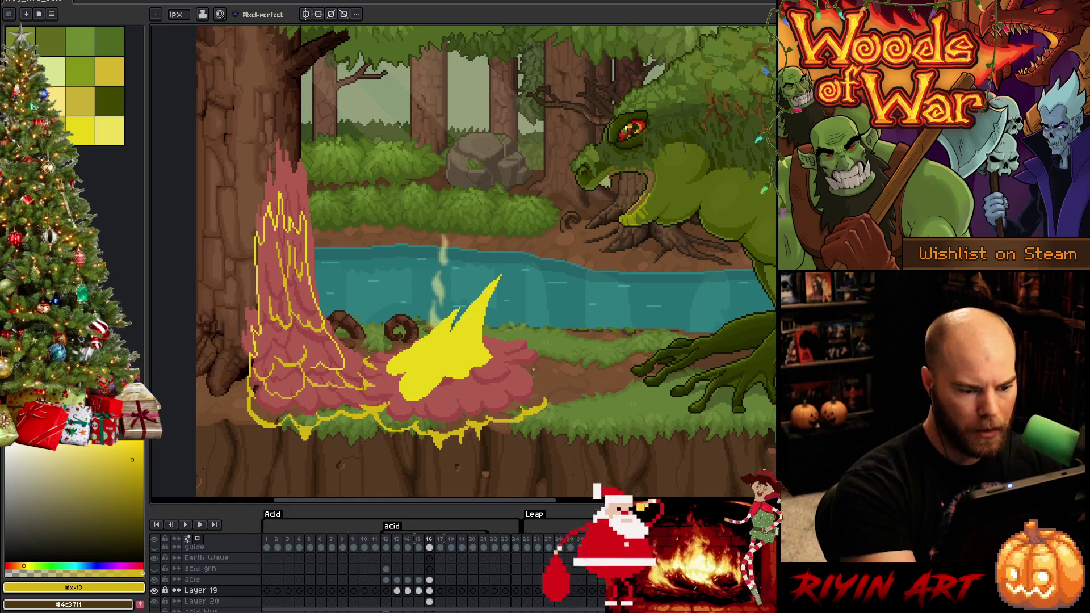
Step: Touch up the outline at the splash's right edge and pick up its darker yellow
left_click_drag(528, 372, 549, 362)
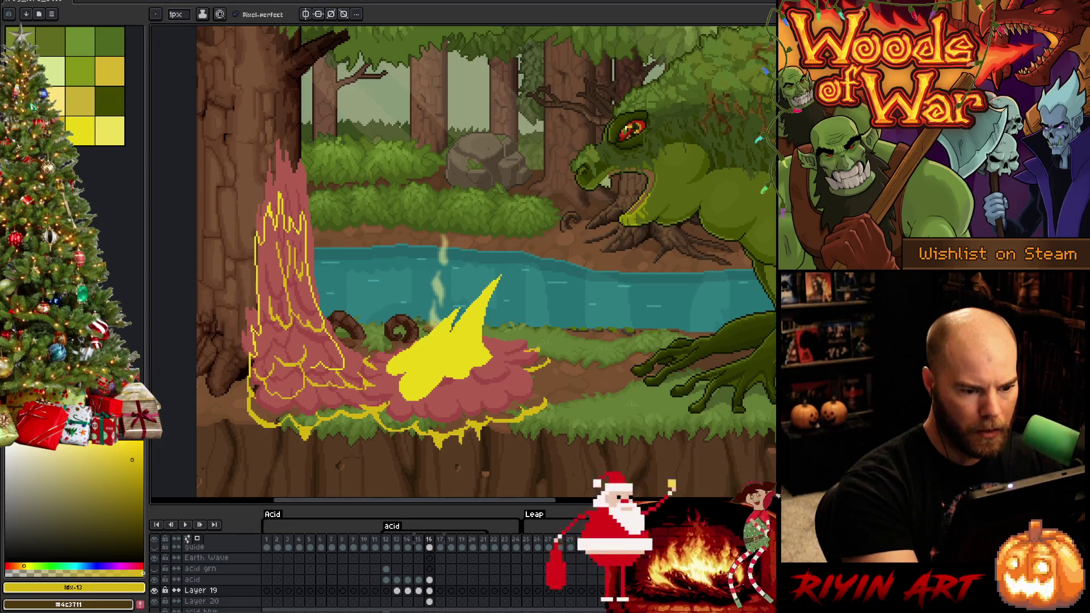
left_click_drag(528, 354, 540, 351)
key("e")
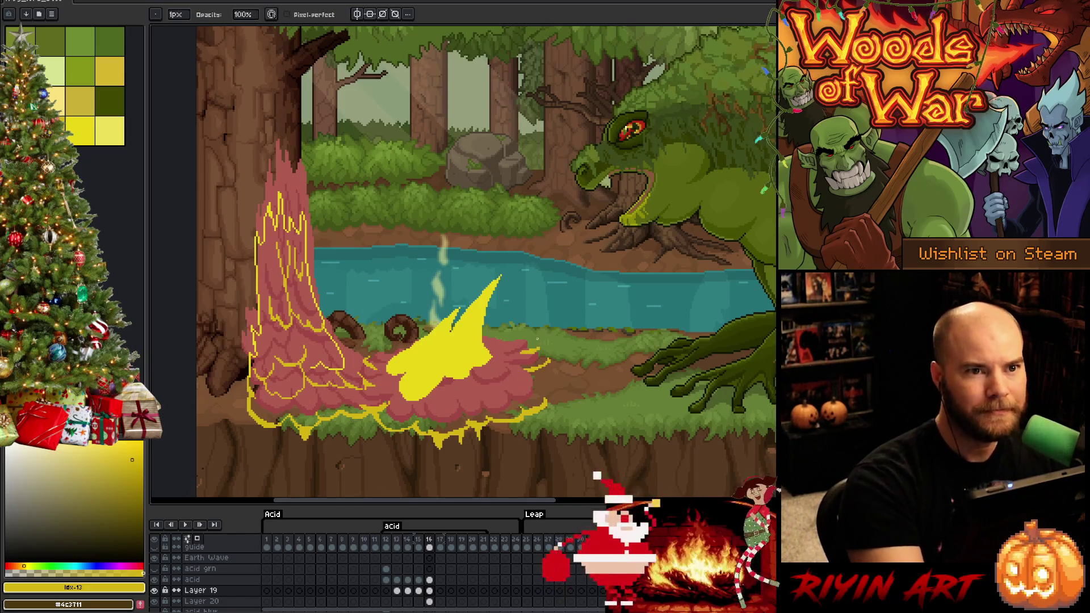
key("b")
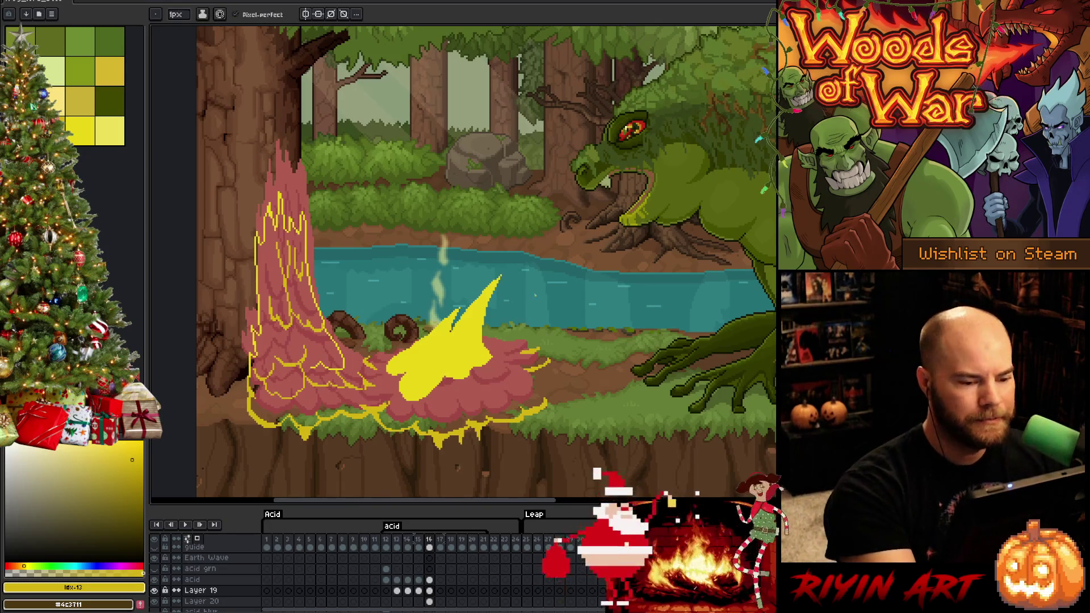
key("e")
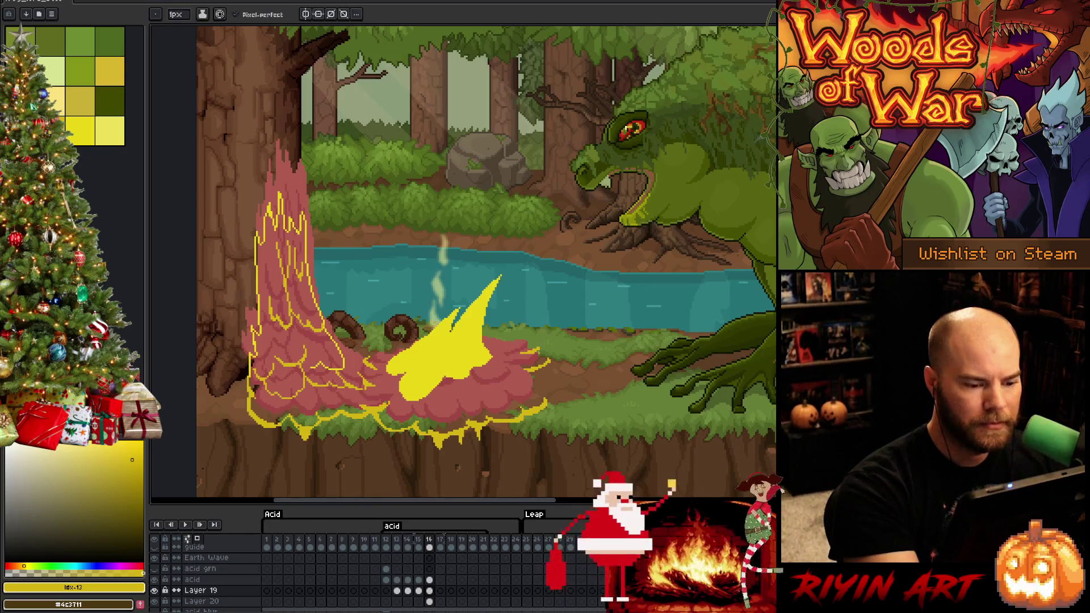
left_click(541, 348, "alt")
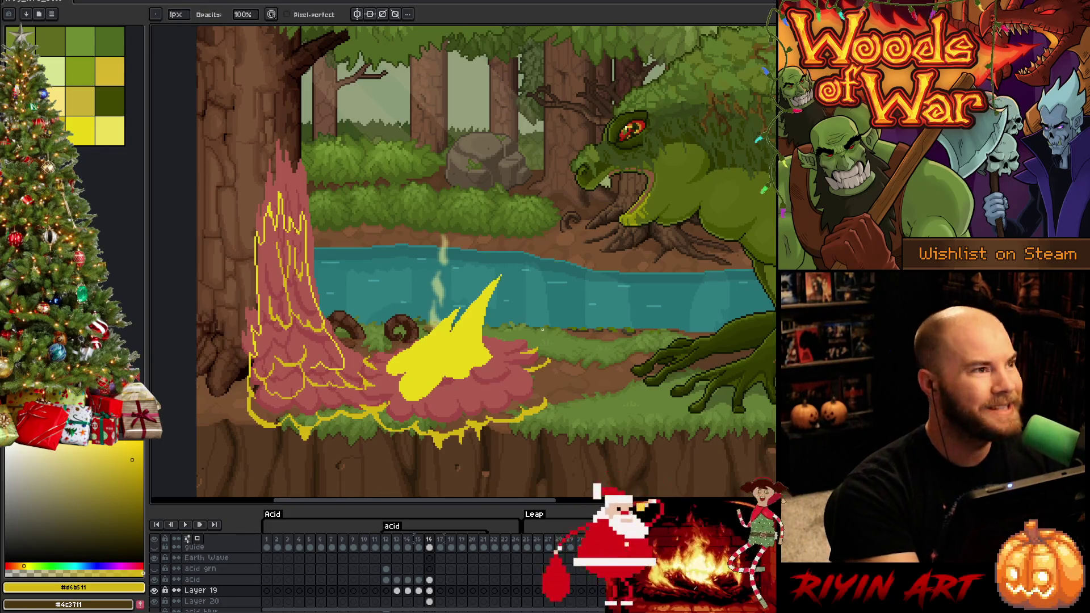
key("b")
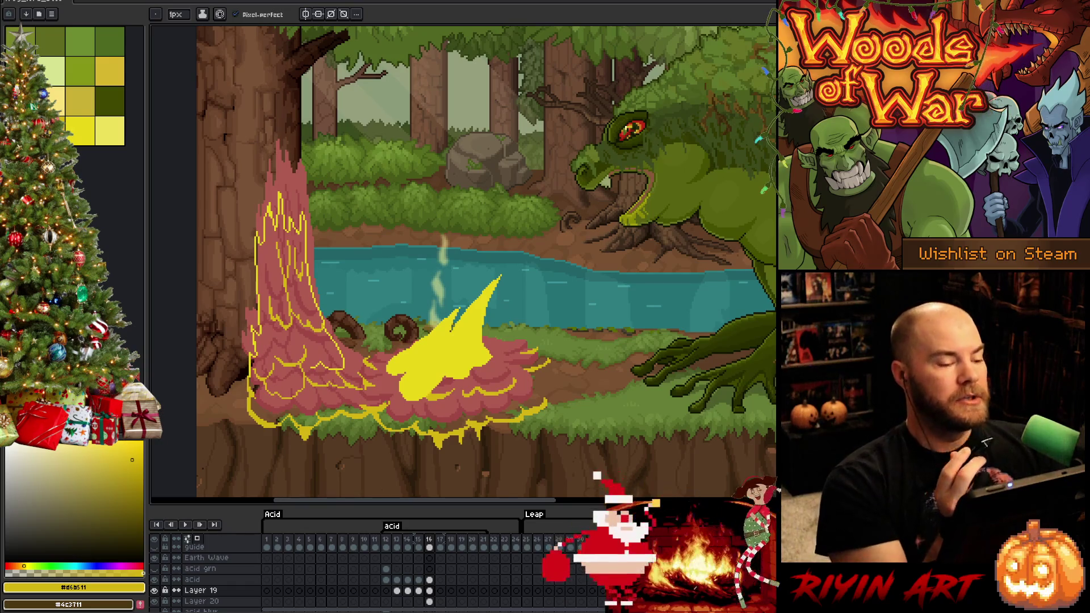
Step: With a brighter yellow swatch, outline the pink blob's top edge, undoing one stray stroke
left_click(80, 131)
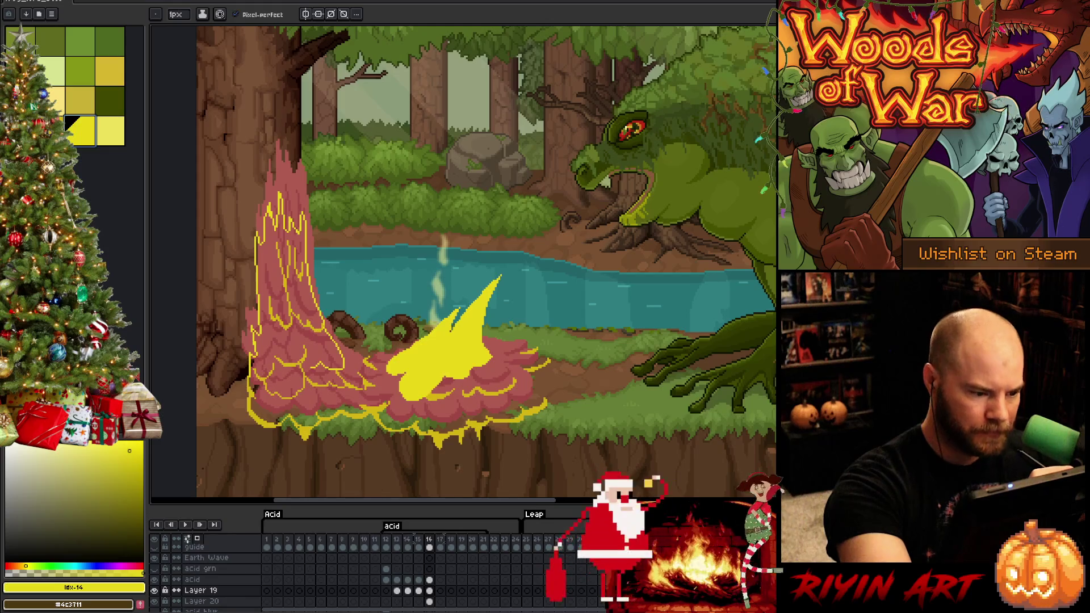
mouse_move(337, 345)
left_mouse_down()
mouse_move(368, 356)
mouse_move(349, 356)
left_mouse_up()
key("ctrl+z")
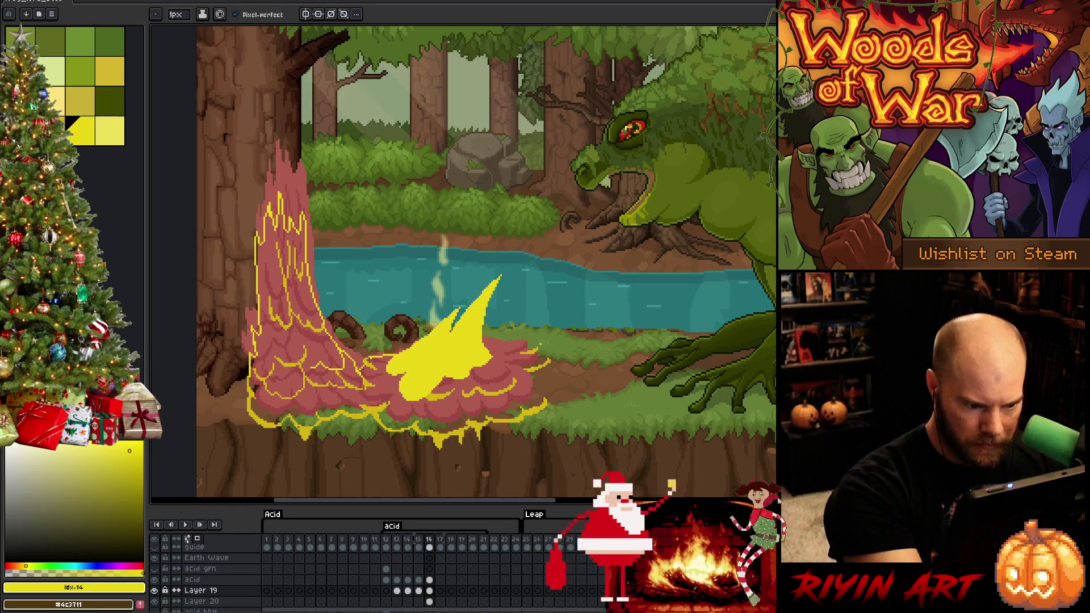
left_click_drag(535, 344, 492, 344)
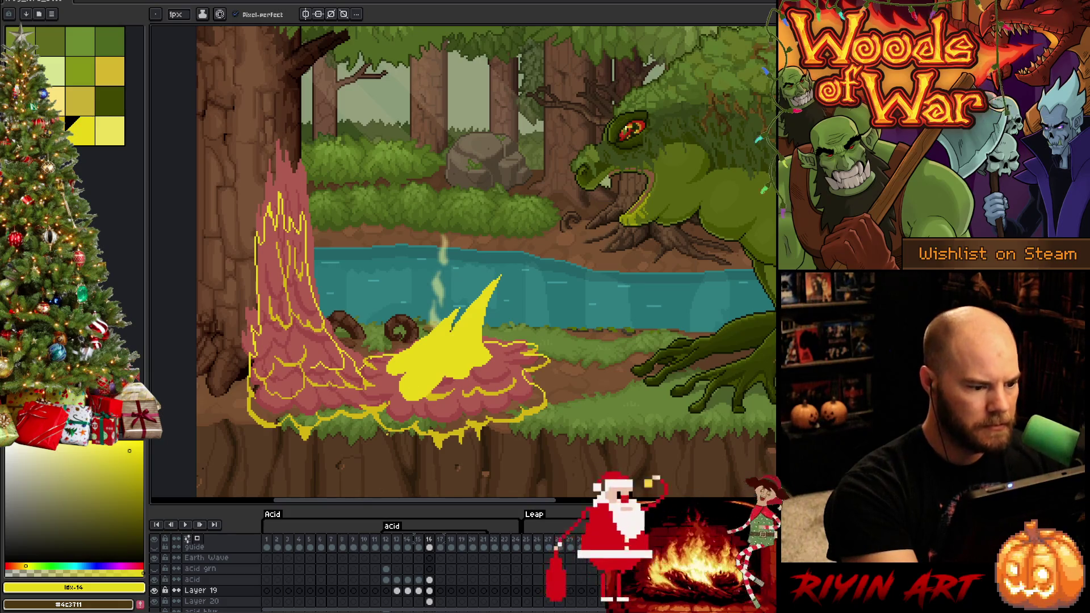
Step: Try flood-filling the splash yellow twice, undoing both leaking fills
key("g")
left_click(407, 408)
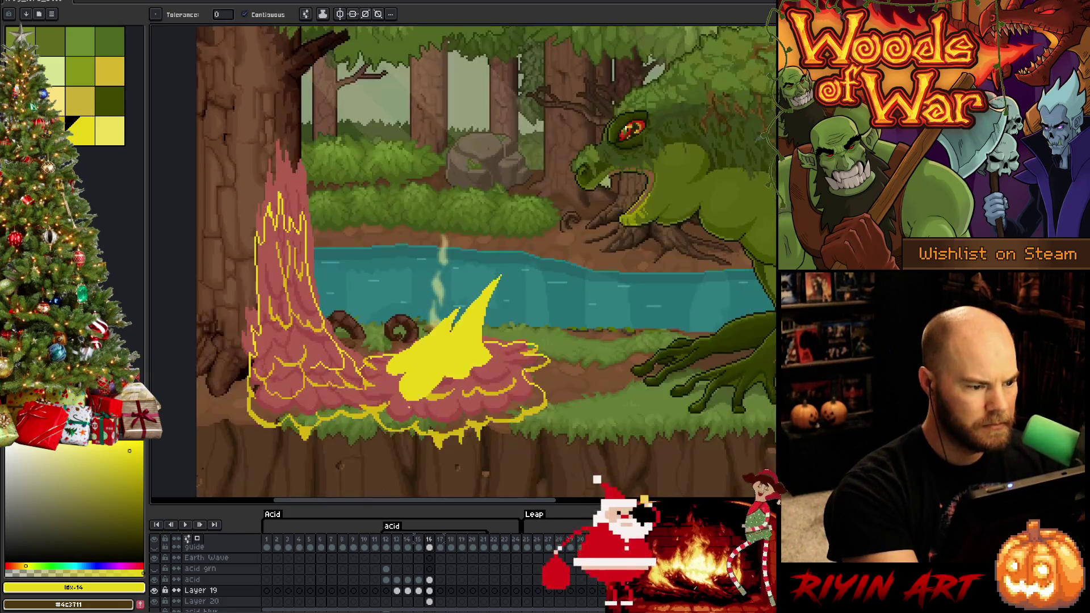
key("ctrl+z")
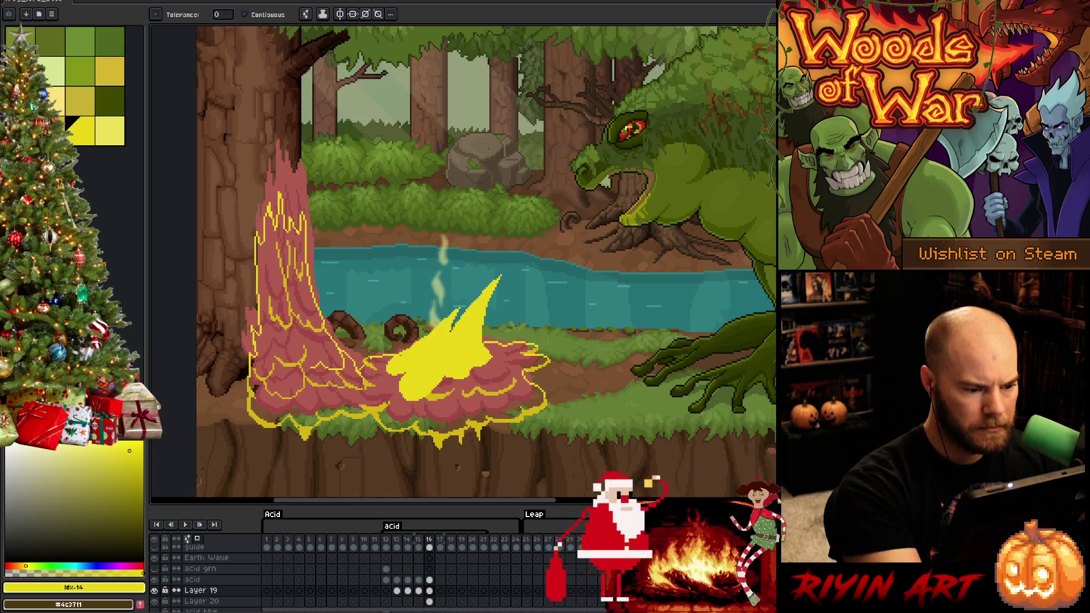
left_click(407, 407)
key("ctrl+z")
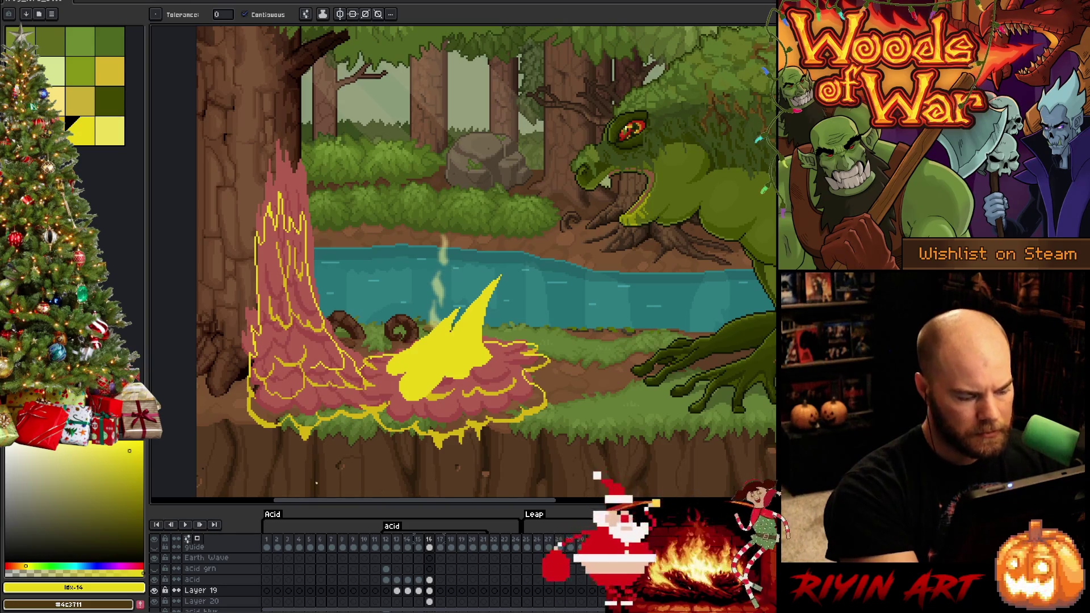
Step: Solo Layer 19, close the gap in the top outline, and fill the splash solid yellow
left_click(154, 590, "alt")
key("b")
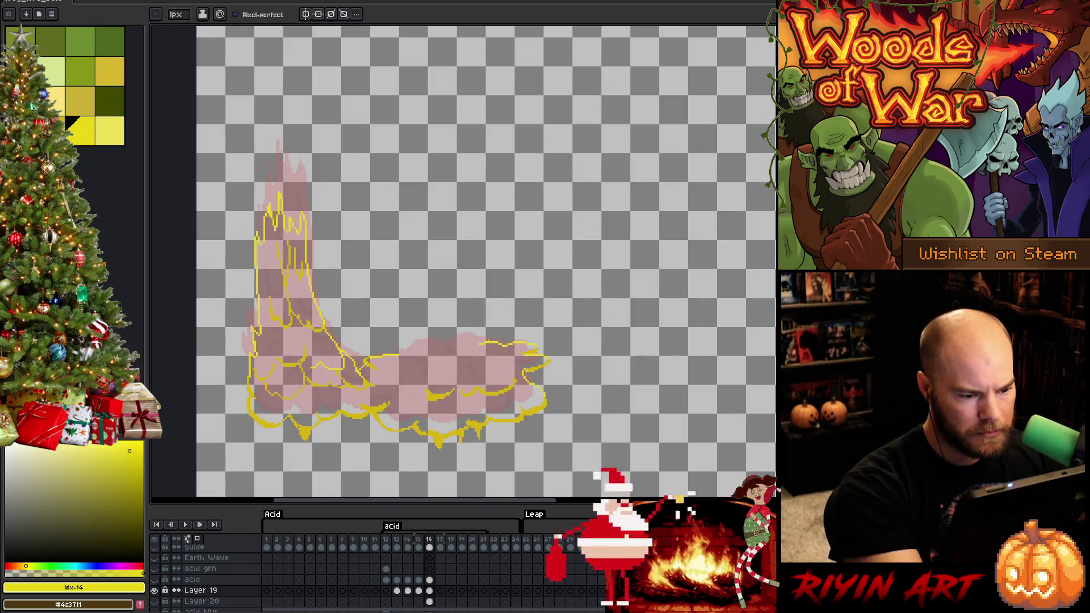
left_click(487, 338, "alt")
left_click_drag(400, 355, 429, 351)
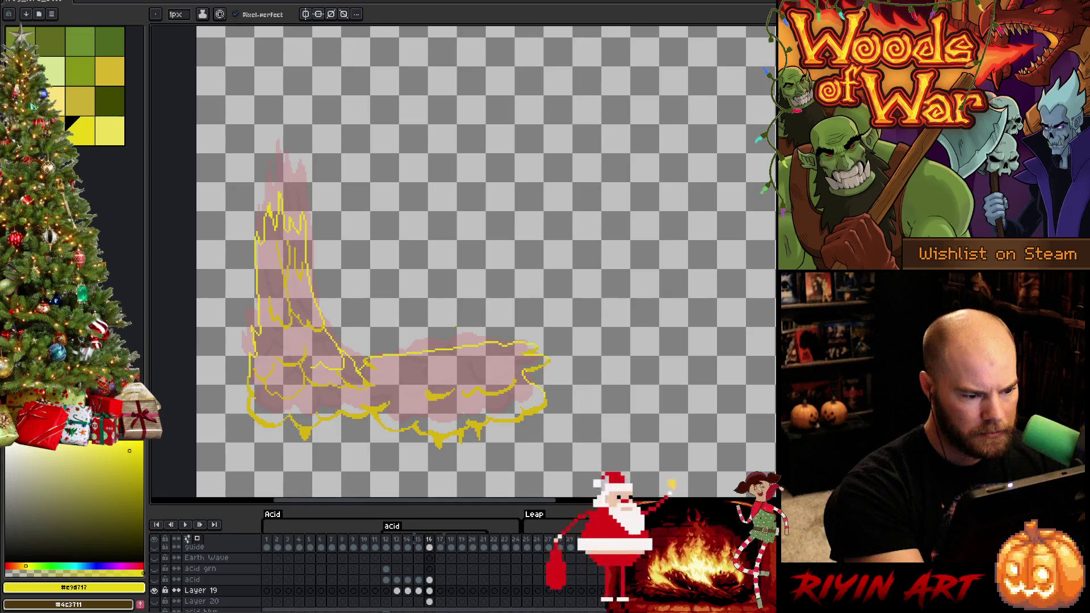
key("g")
left_click(503, 357)
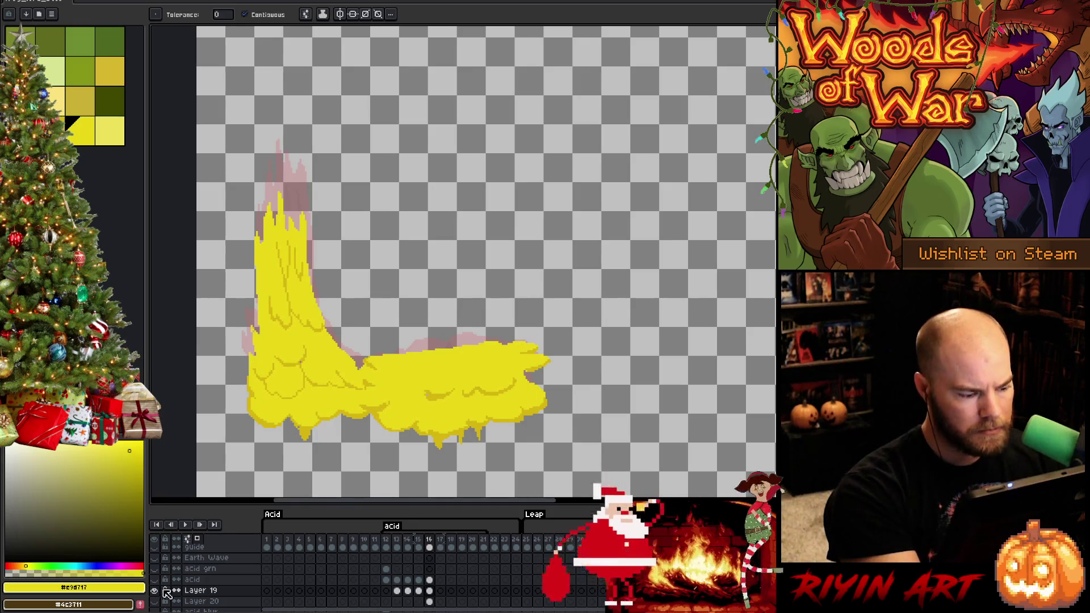
Step: Restore the other layers, then select the acid layer and show it alone
left_click(154, 593)
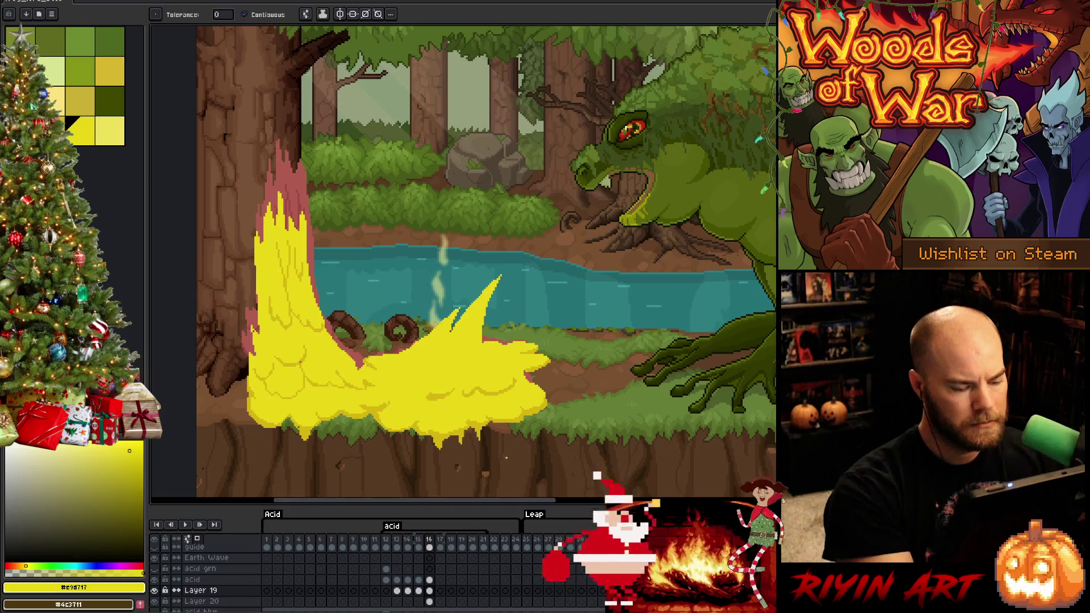
left_click(429, 579)
left_click(153, 579, "alt")
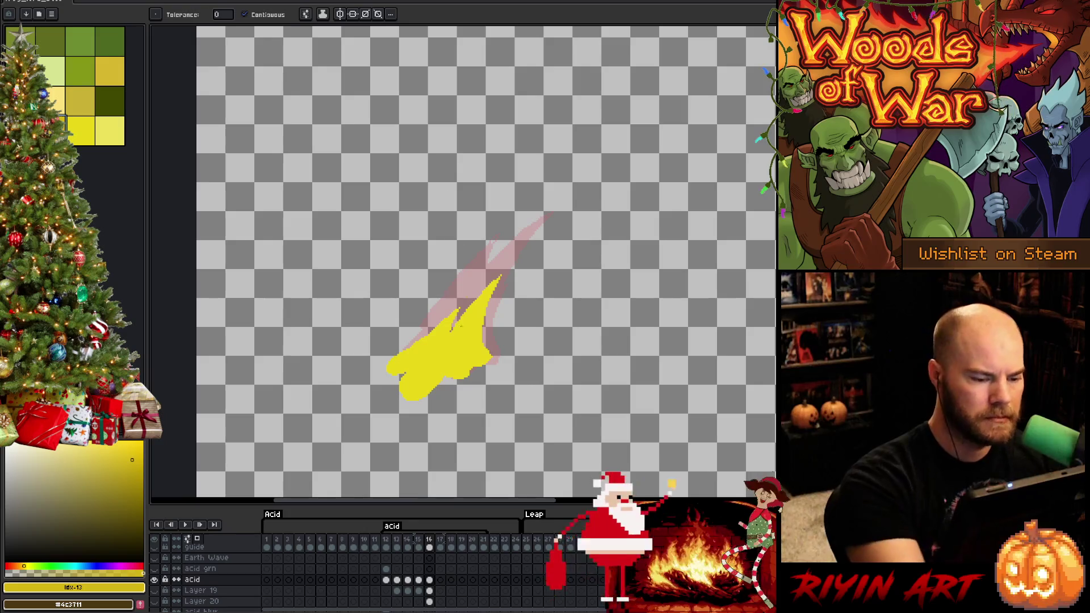
Step: Touch up the acid shape's edge in bright yellow, then choose darker yellow #d6b511
key("b")
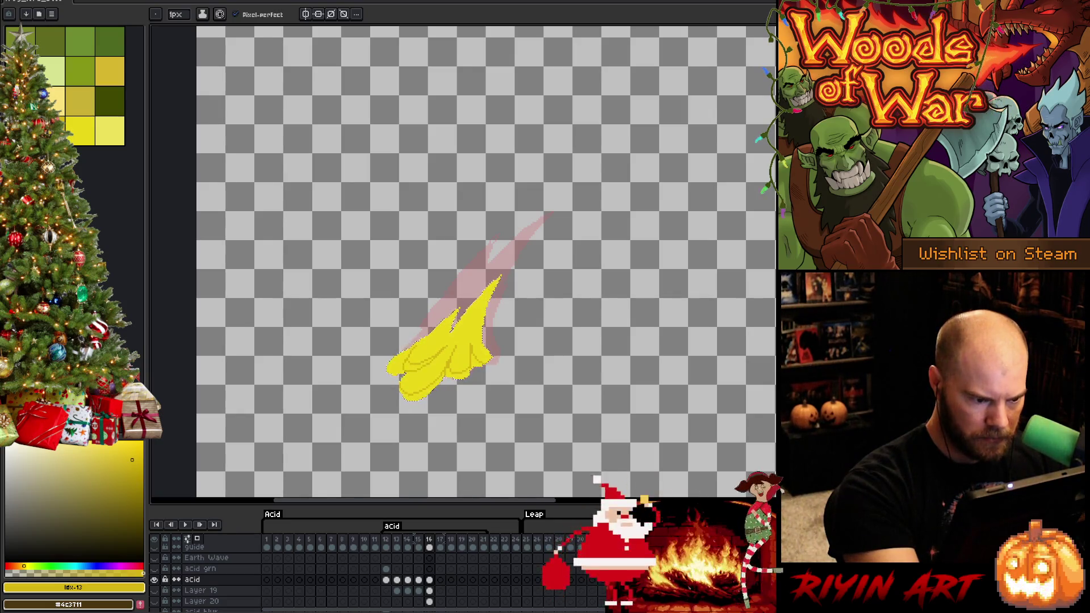
key("g")
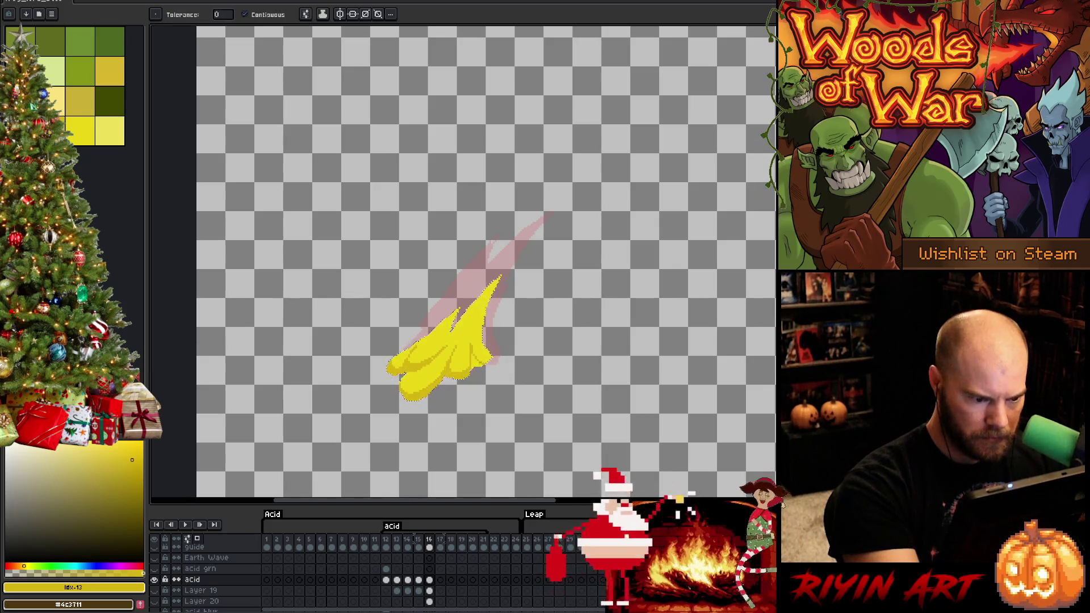
key("b")
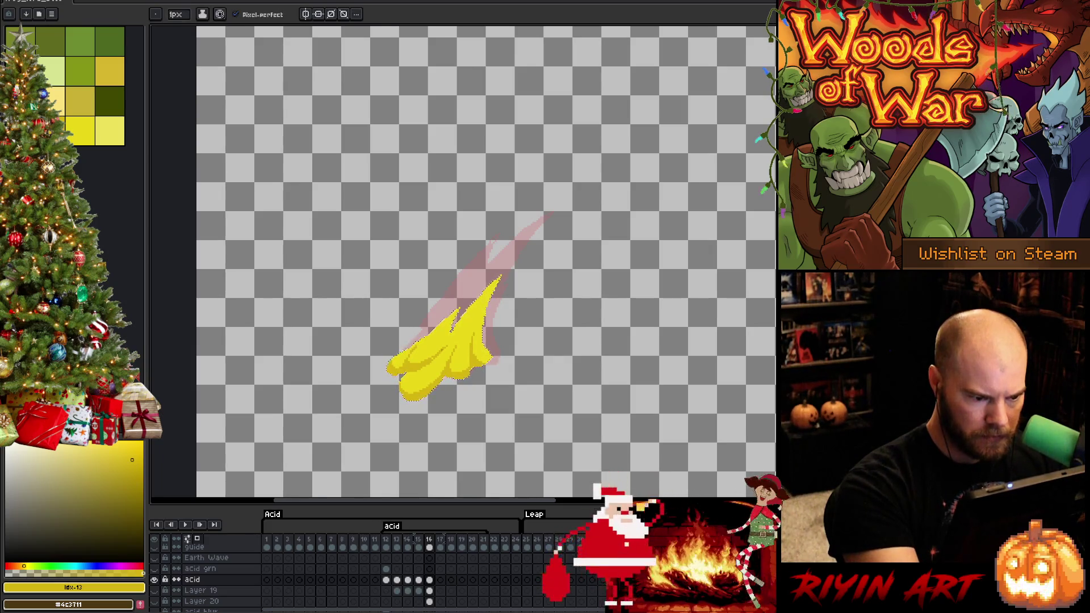
left_click(465, 335, "alt")
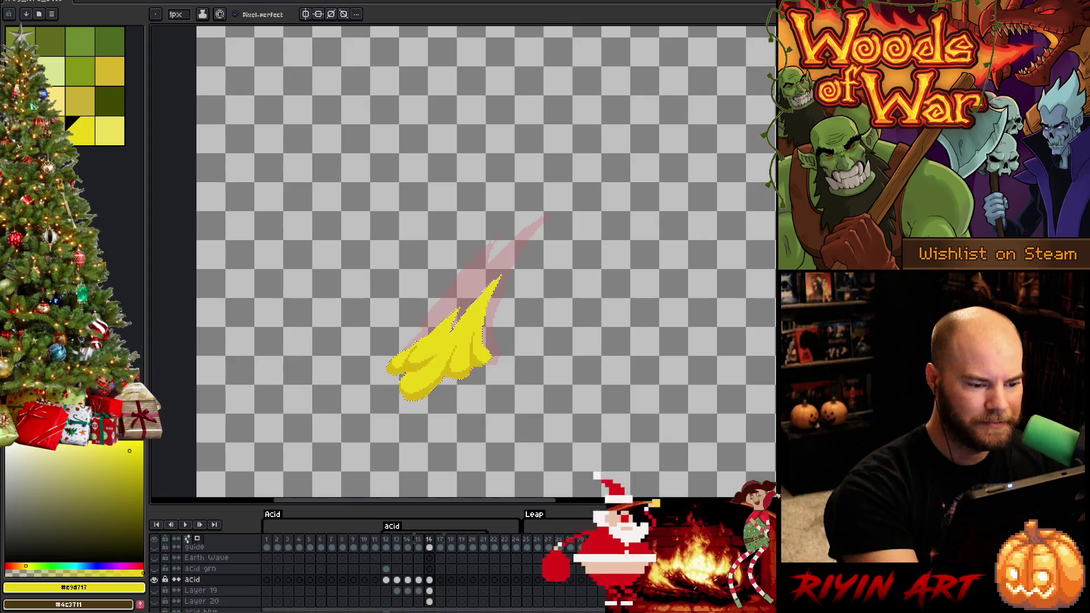
left_click_drag(451, 315, 454, 329)
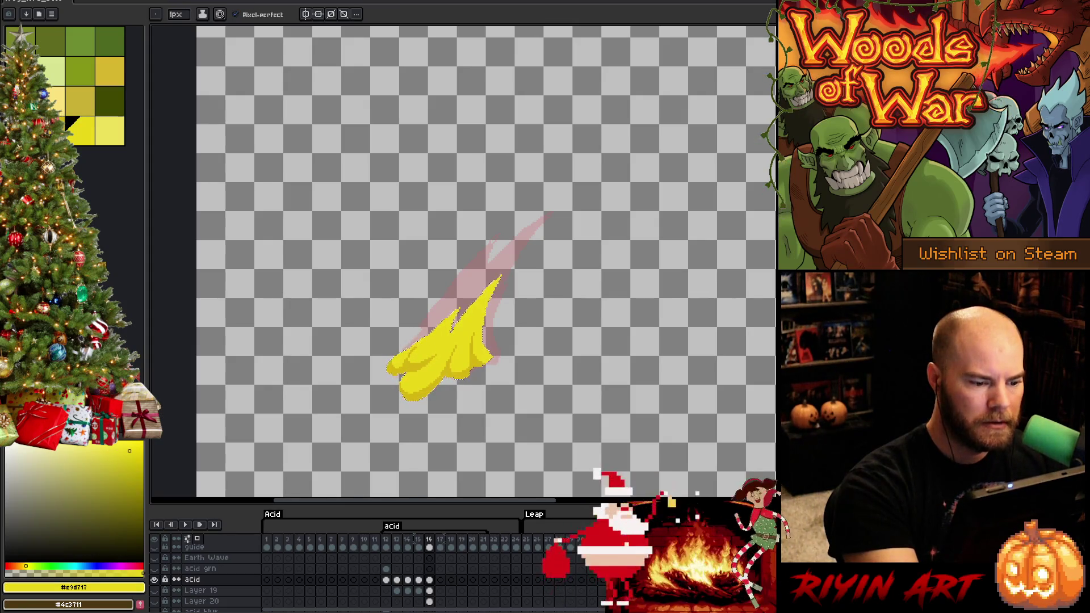
left_click(431, 369, "alt")
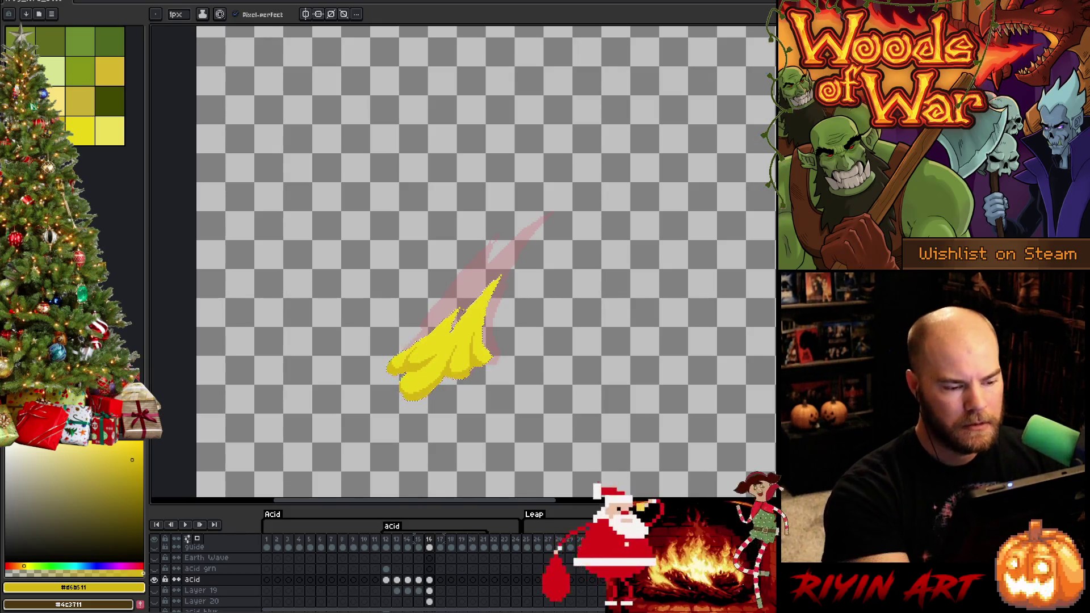
Step: Unhide the forest scene and all other layers
key("v")
key("b")
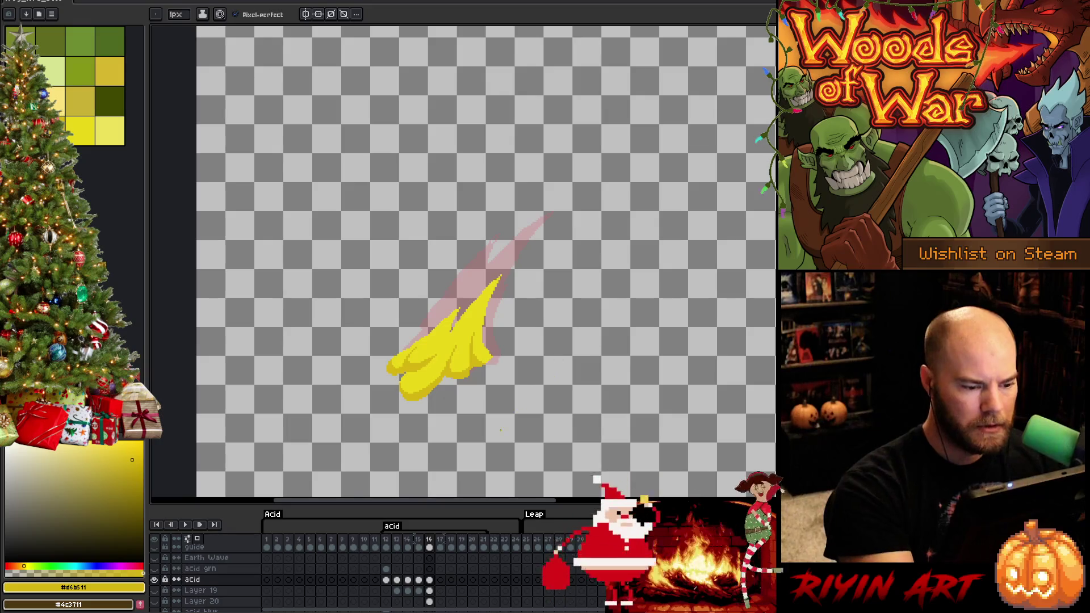
left_click(155, 580, "alt")
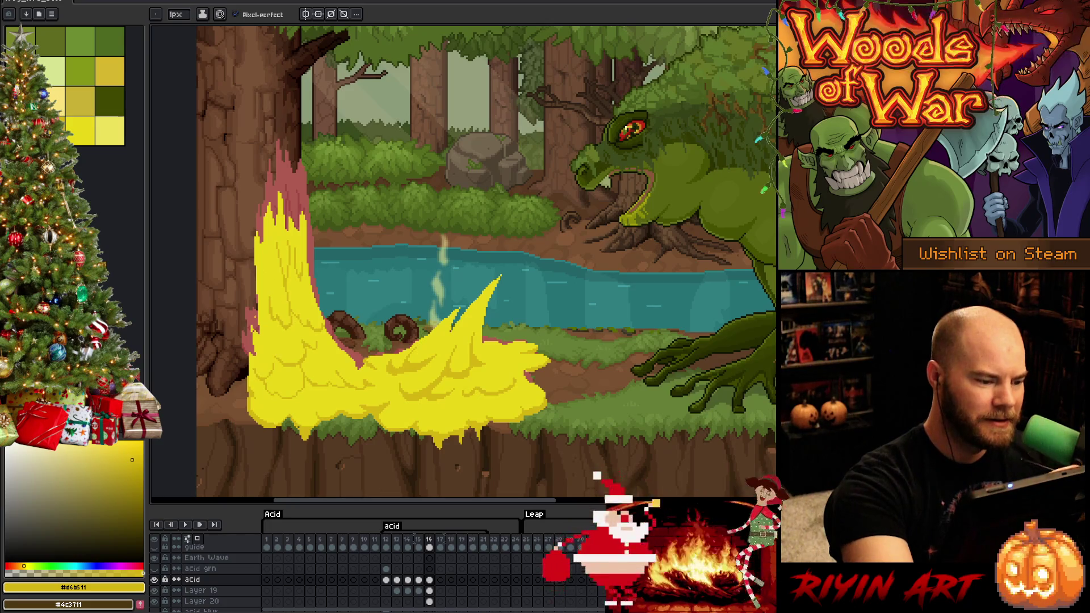
Step: Sample the acid's bright and darker yellows, then play the animation over the forest scene
left_click(339, 244, "alt")
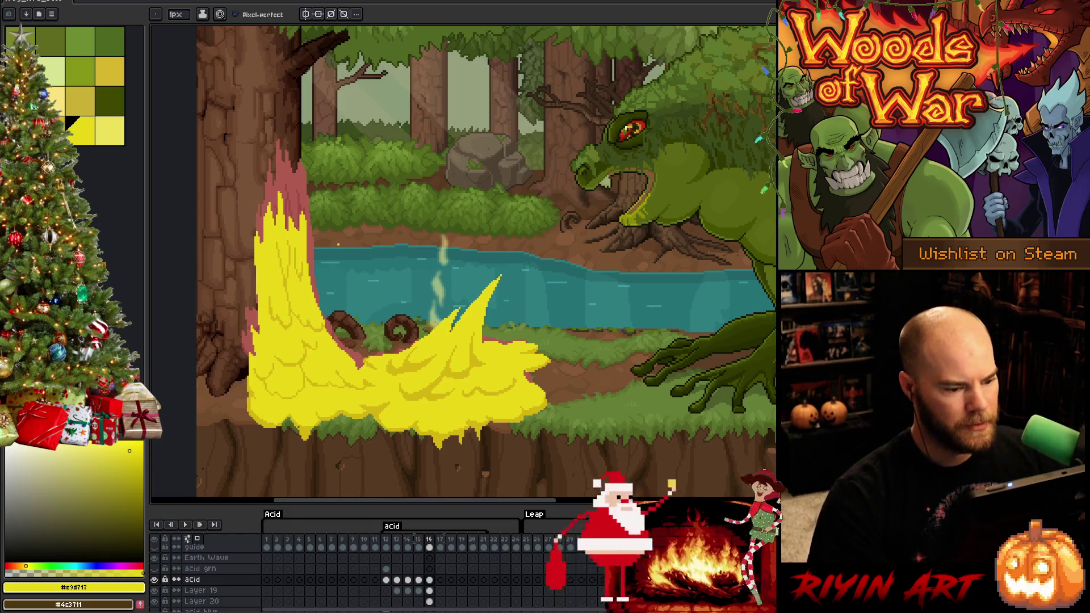
left_click(481, 425, "alt")
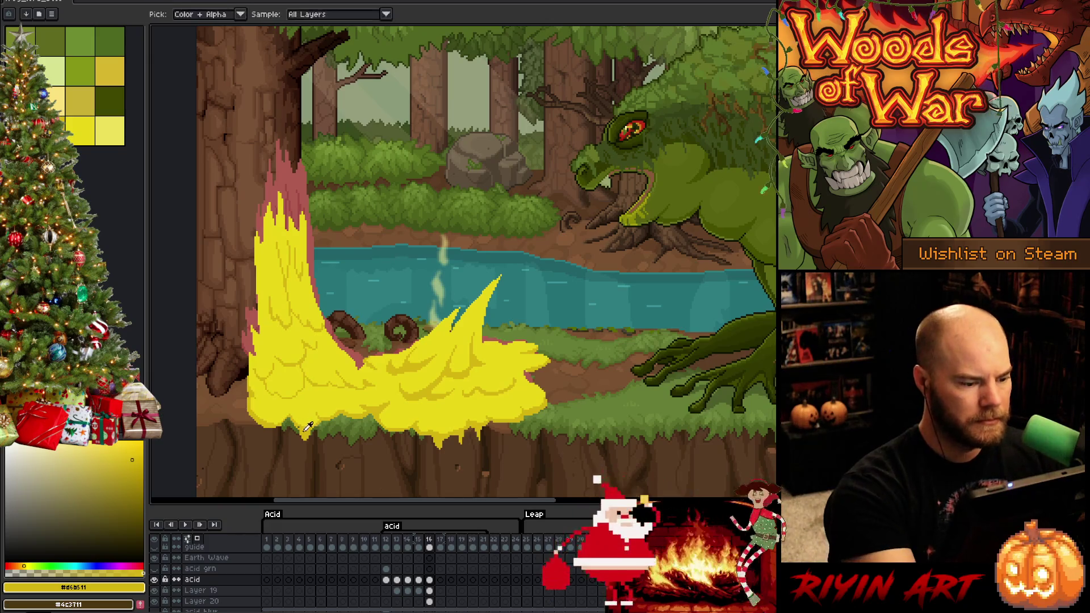
left_click(80, 131)
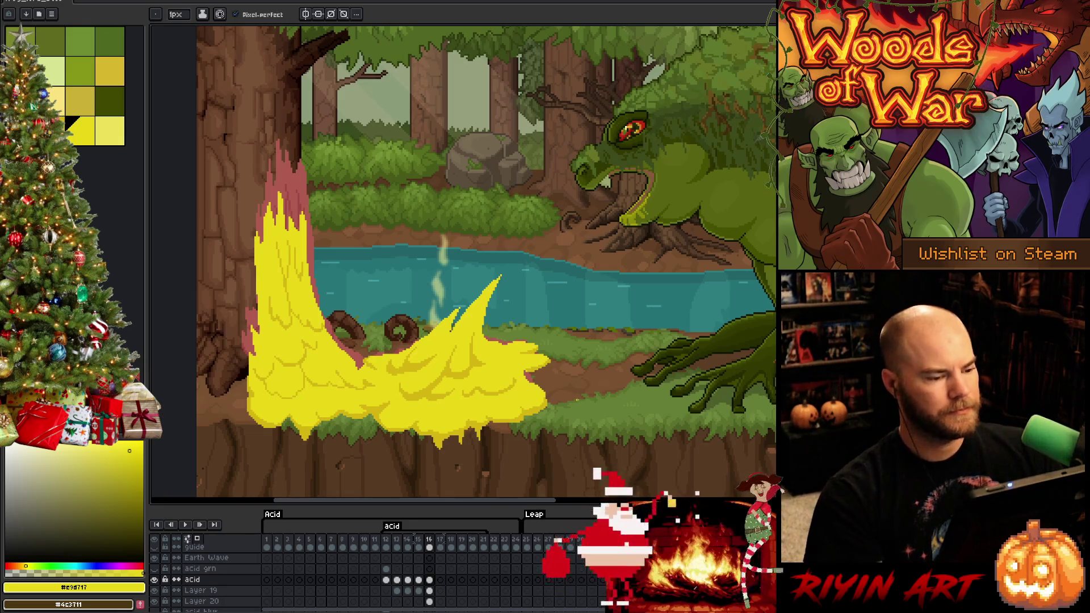
key("Return")
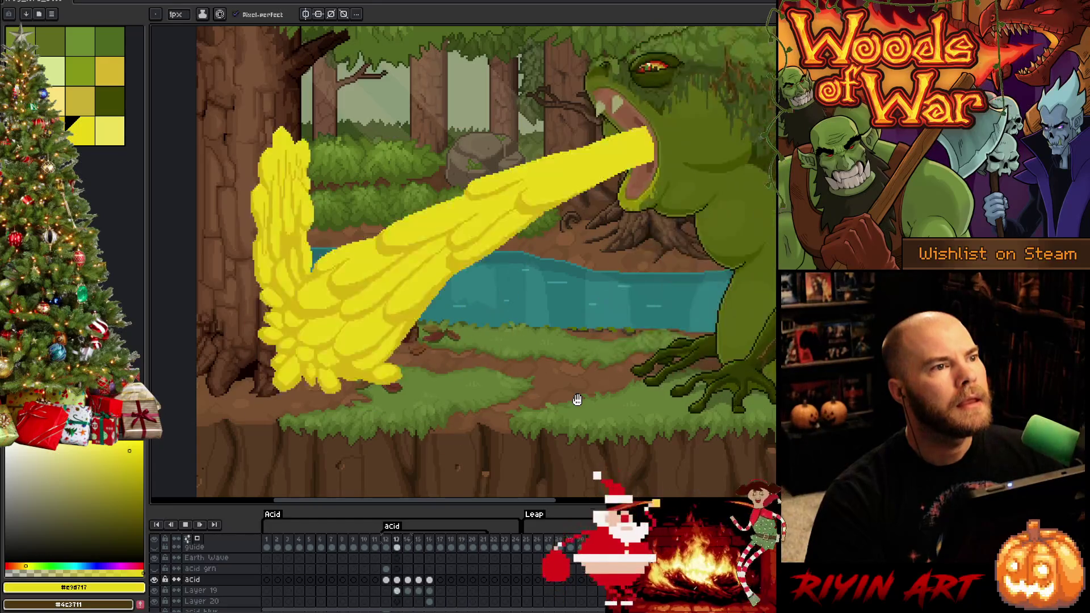
Step: Stop playback and flip between frames 13–16 to compare the acid, sampling the darker yellow
key("Return")
key("Left")
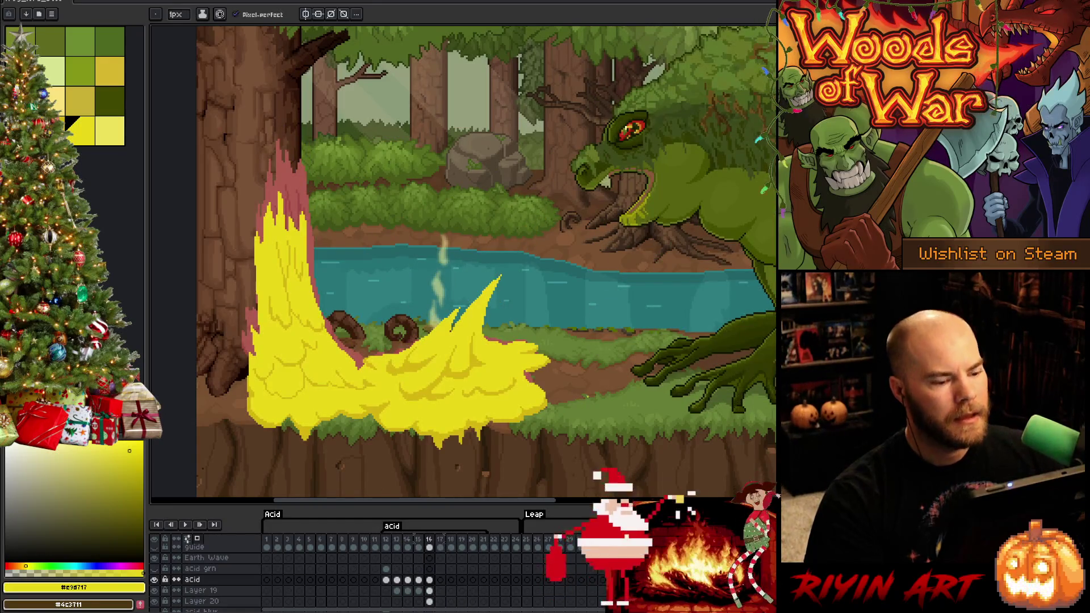
key("Left")
key("Left")
key("Left")
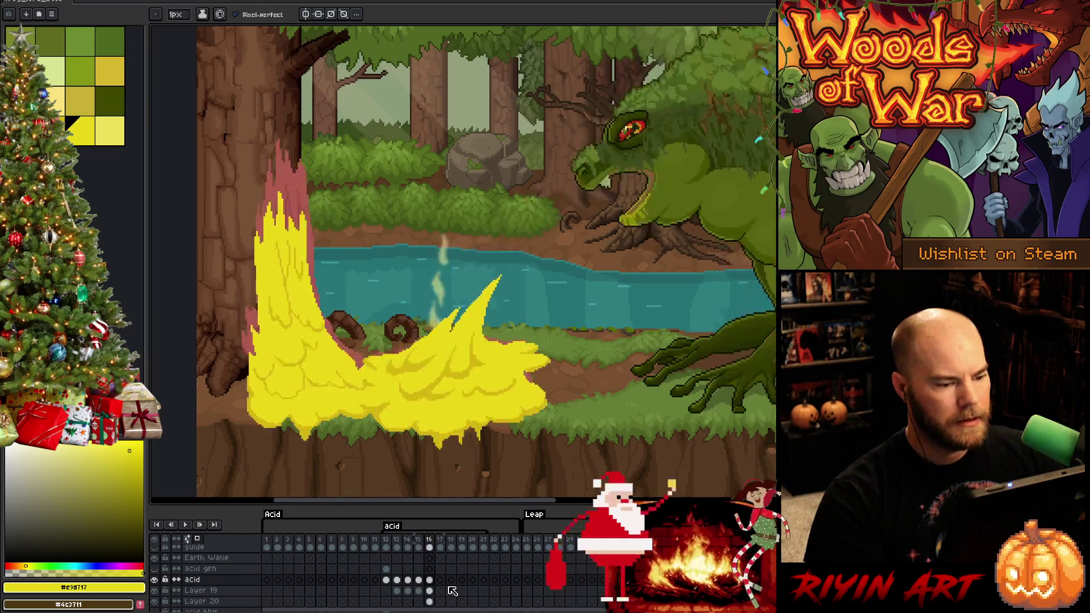
key("Right")
key("Right")
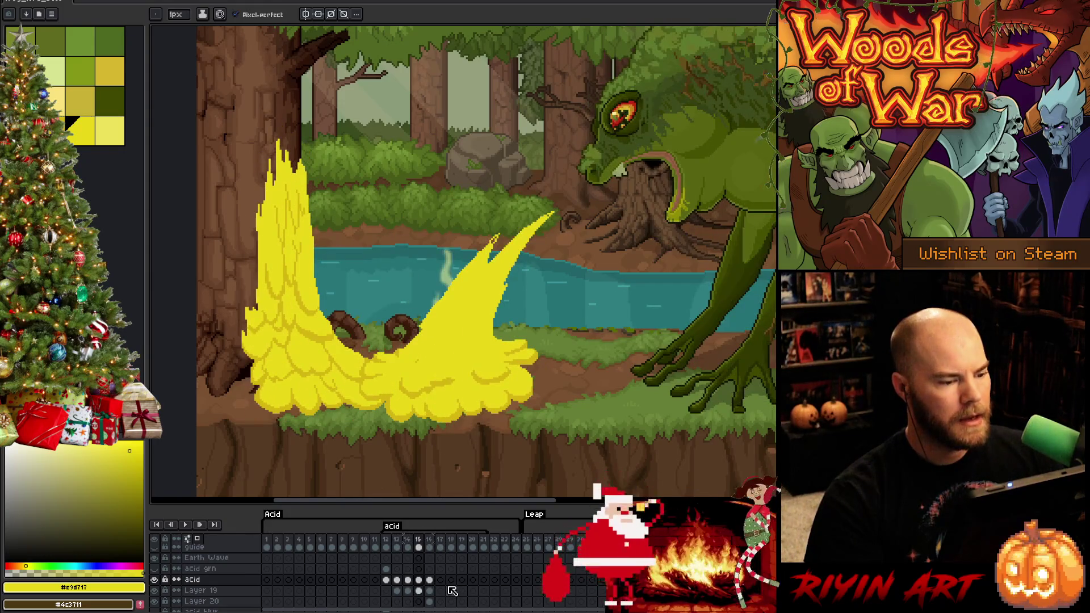
key("Left")
key("Left")
key("Right")
key("Right")
key("Right")
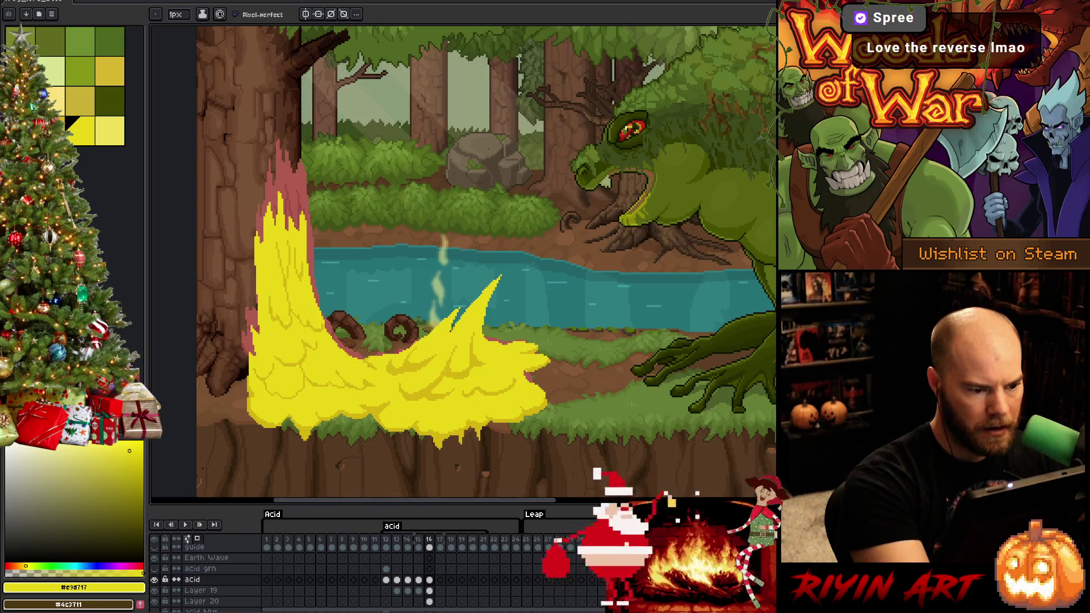
left_click(463, 286, "alt")
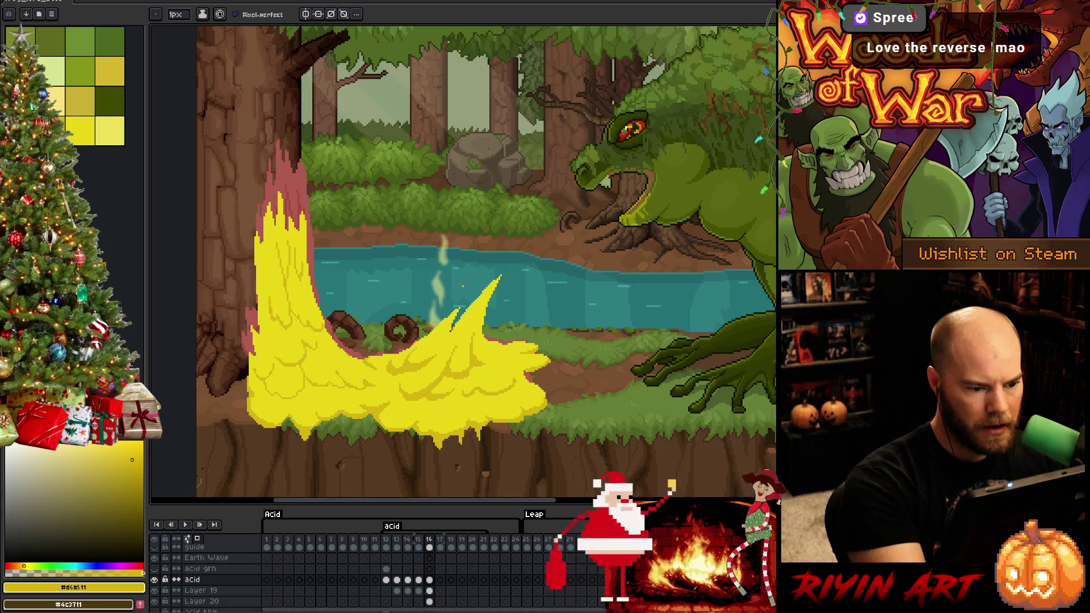
key("Left")
key("Right")
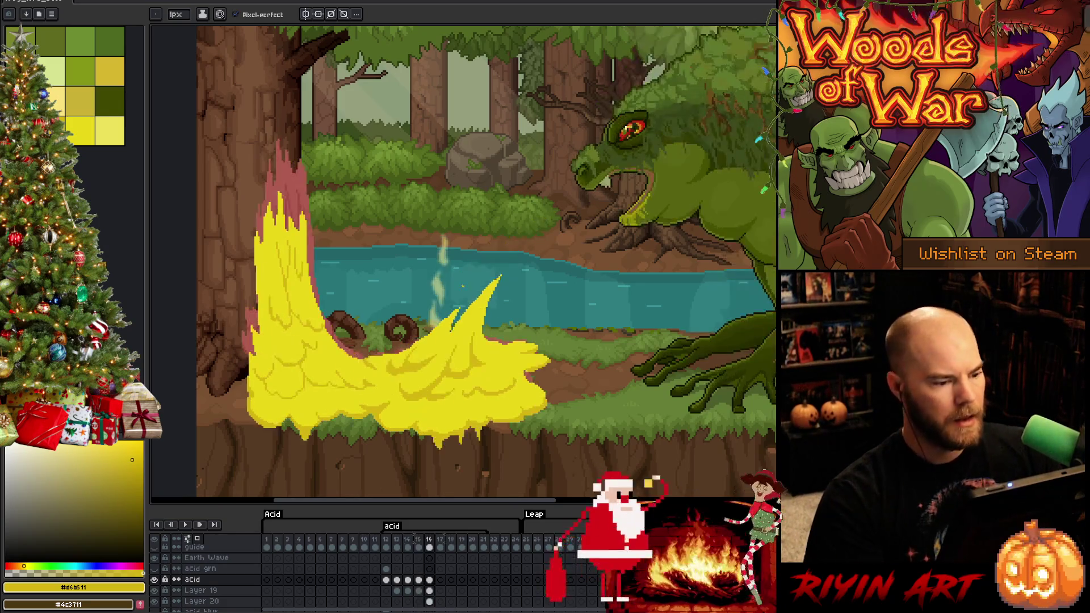
key("Left")
key("Right")
key("Left")
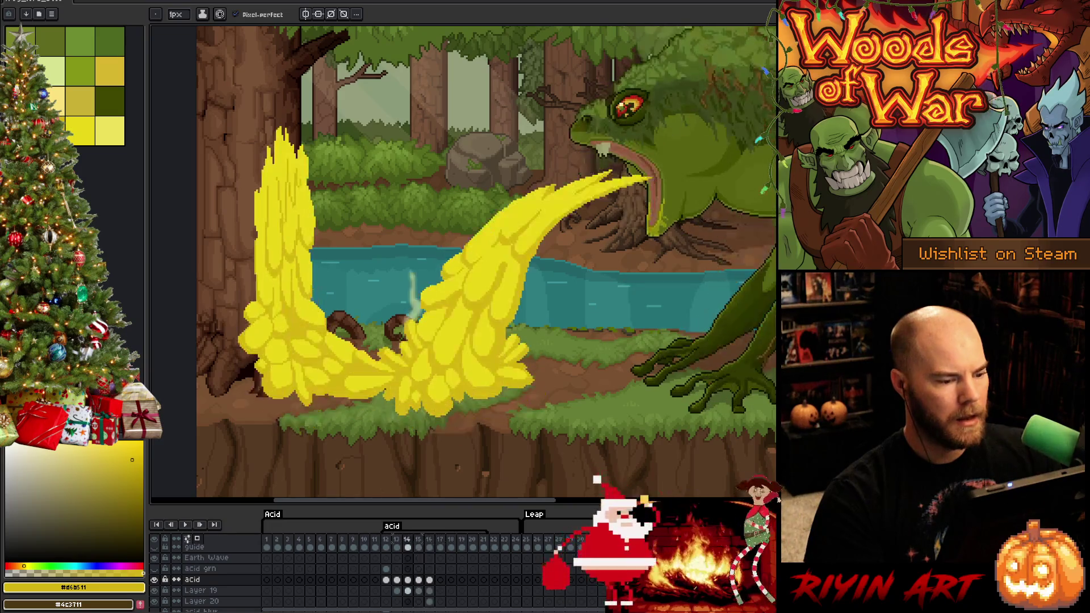
key("Right")
key("Right")
key("Left")
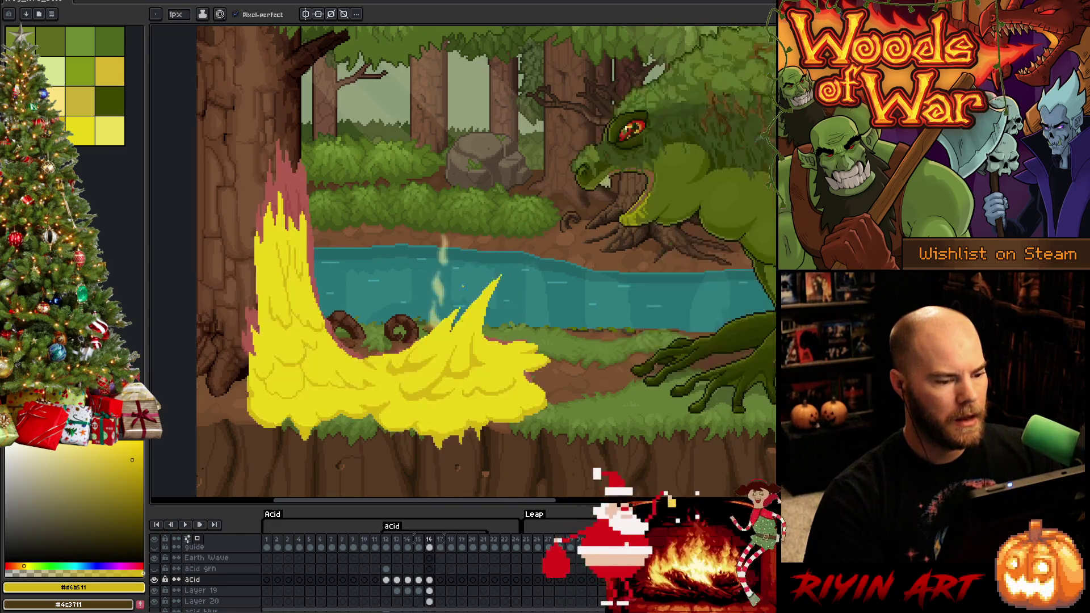
Step: Paste the Layer 19 frame-16 splash into Layer 20 frame 17 and open Hue/Saturation
left_click(430, 592)
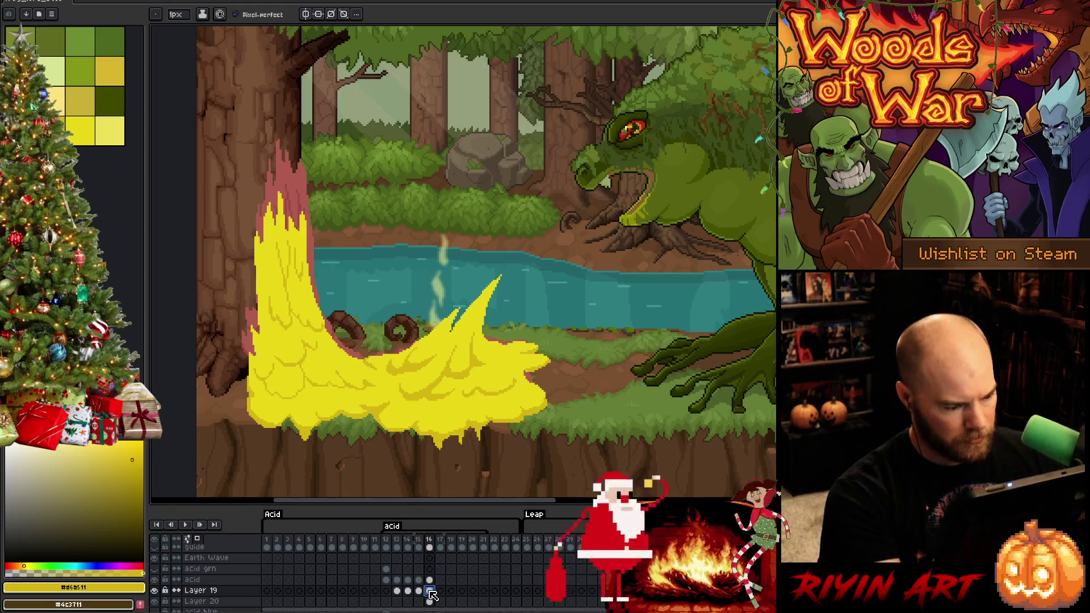
left_click(430, 602)
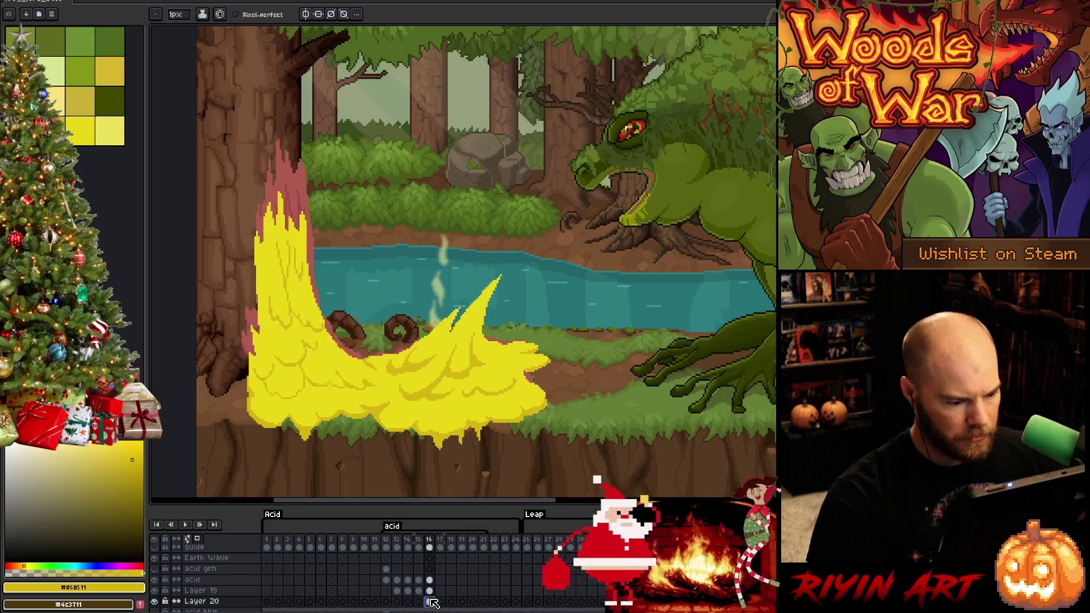
left_click(429, 592)
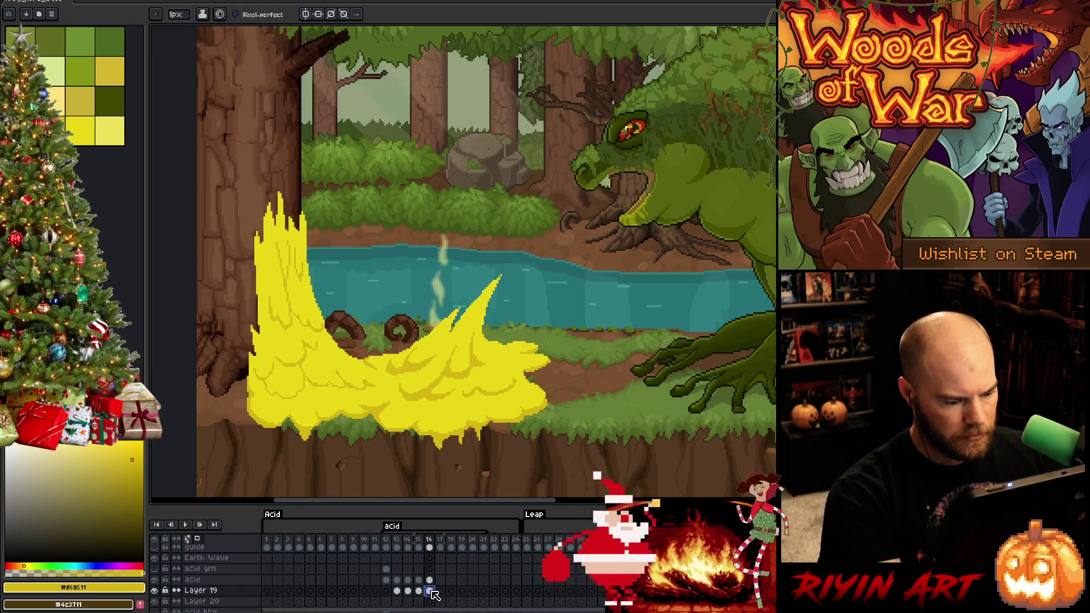
left_click(441, 603)
key("v")
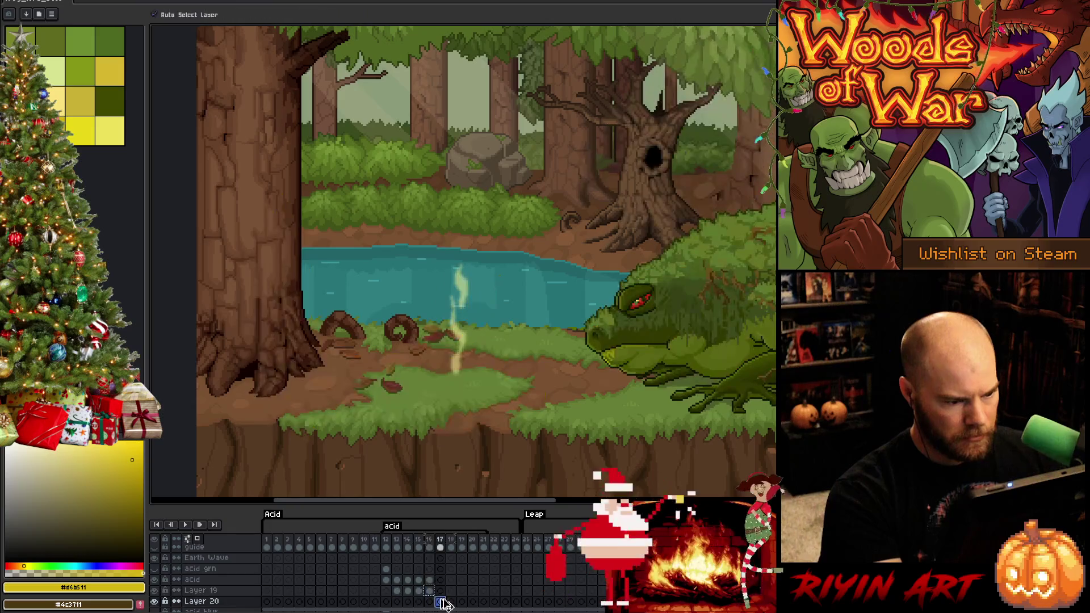
key("ctrl+v")
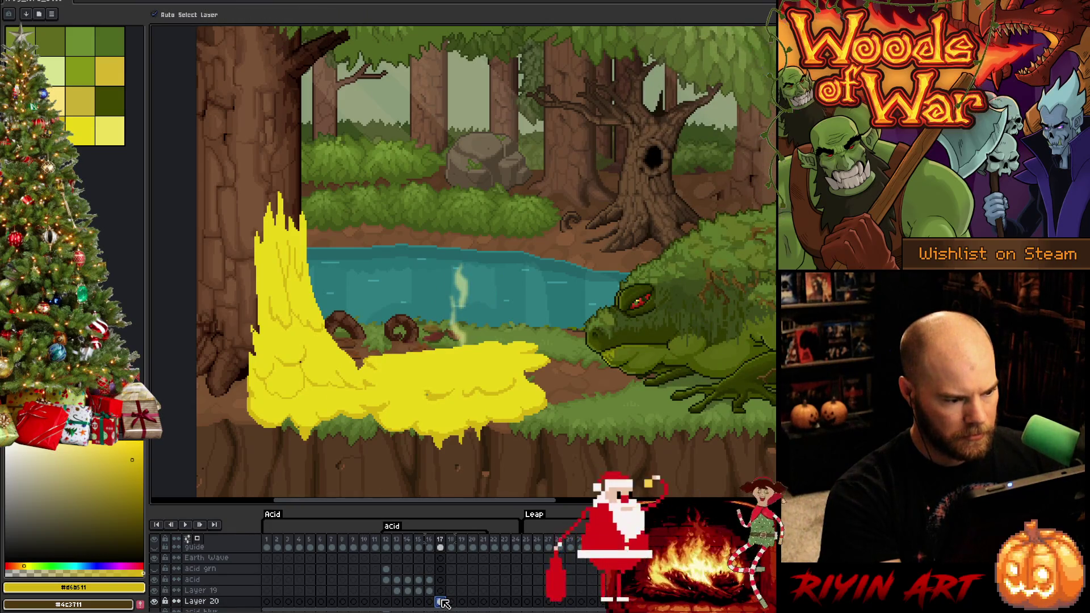
left_click(435, 592)
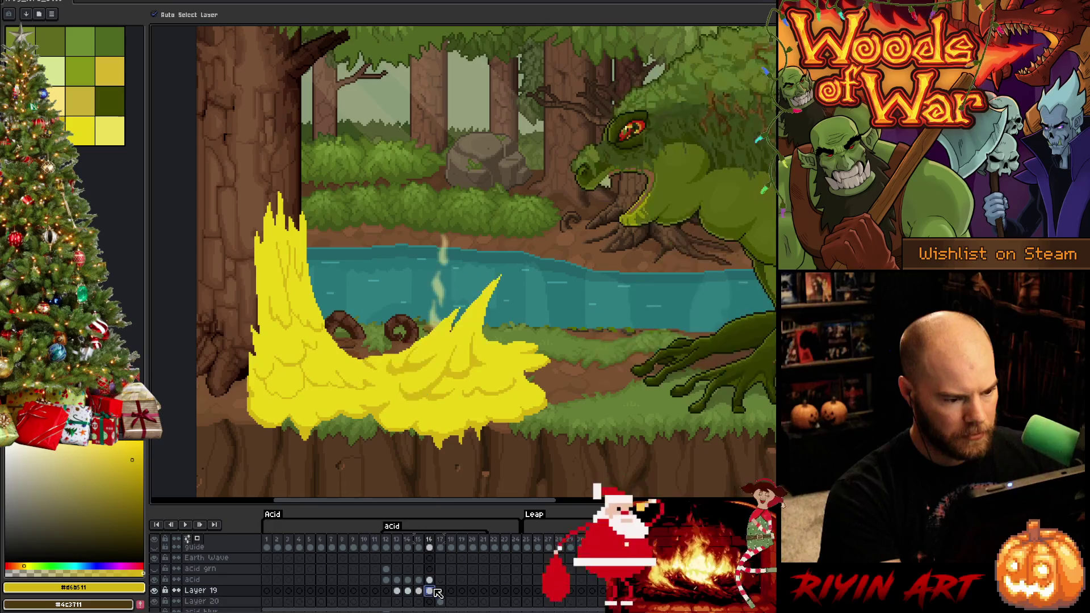
left_click(441, 603)
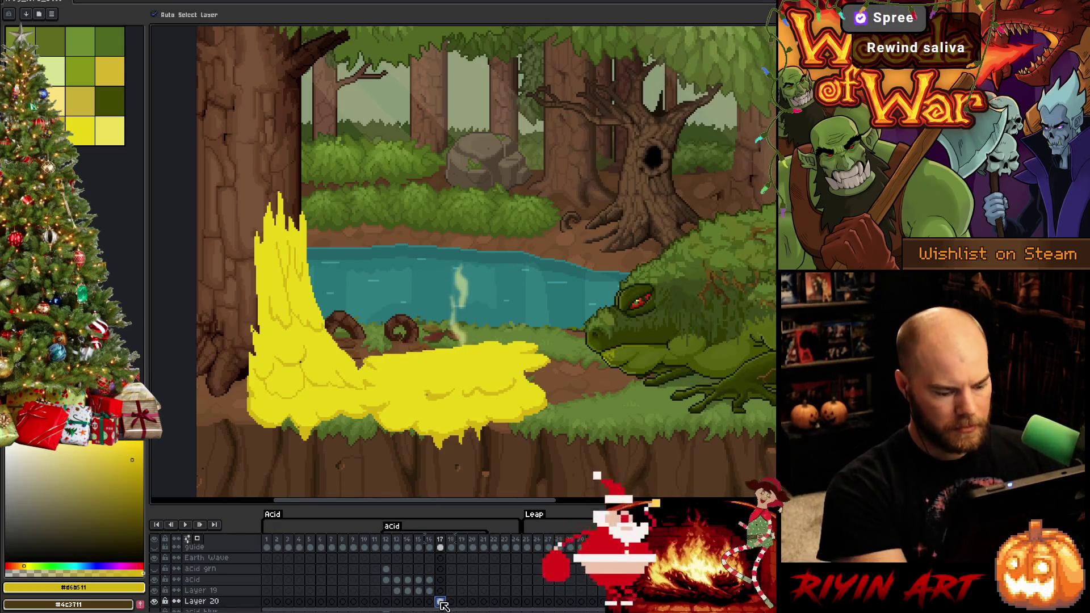
key("ctrl+u")
Step: Apply Hue -59 to turn the frame-17 splash muted pink, then show Layer 19 alone
mouse_move(538, 502)
left_mouse_down()
mouse_move(521, 509)
mouse_move(526, 522)
mouse_move(527, 507)
mouse_move(538, 515)
left_mouse_up()
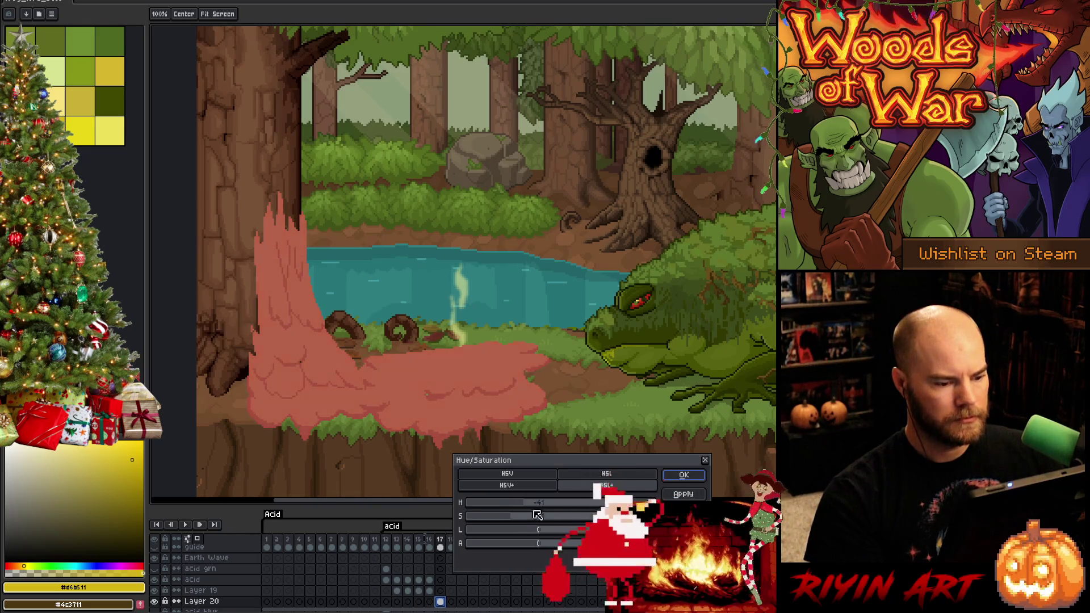
left_click(676, 479)
left_click(442, 591)
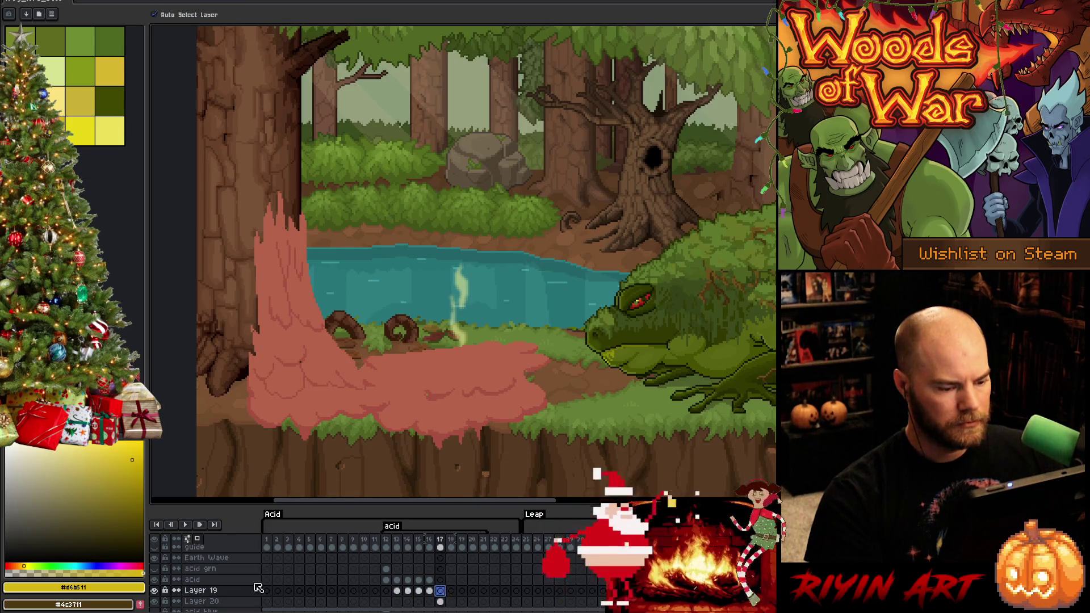
left_click(155, 579, "alt")
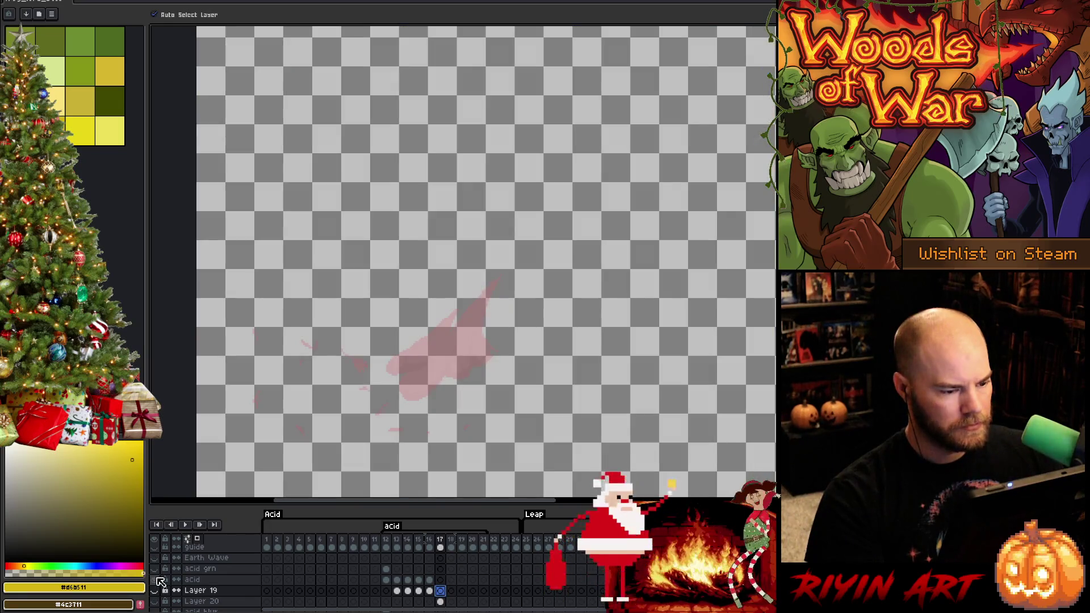
Step: On acid-layer frame 17, extend the yellow outline leftward and fill it solid yellow
left_click(441, 580)
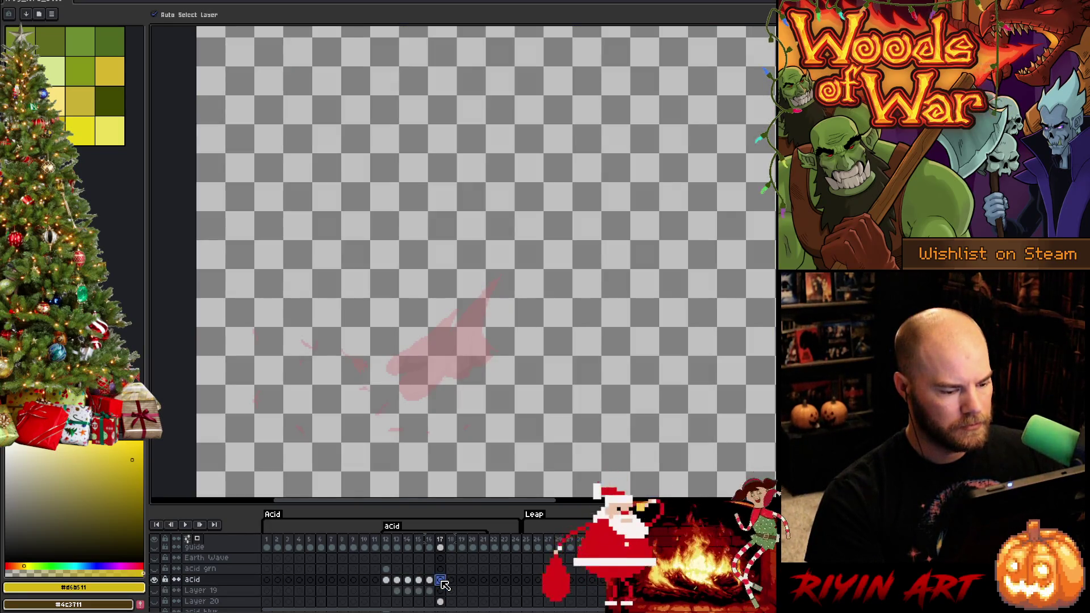
left_click(80, 129)
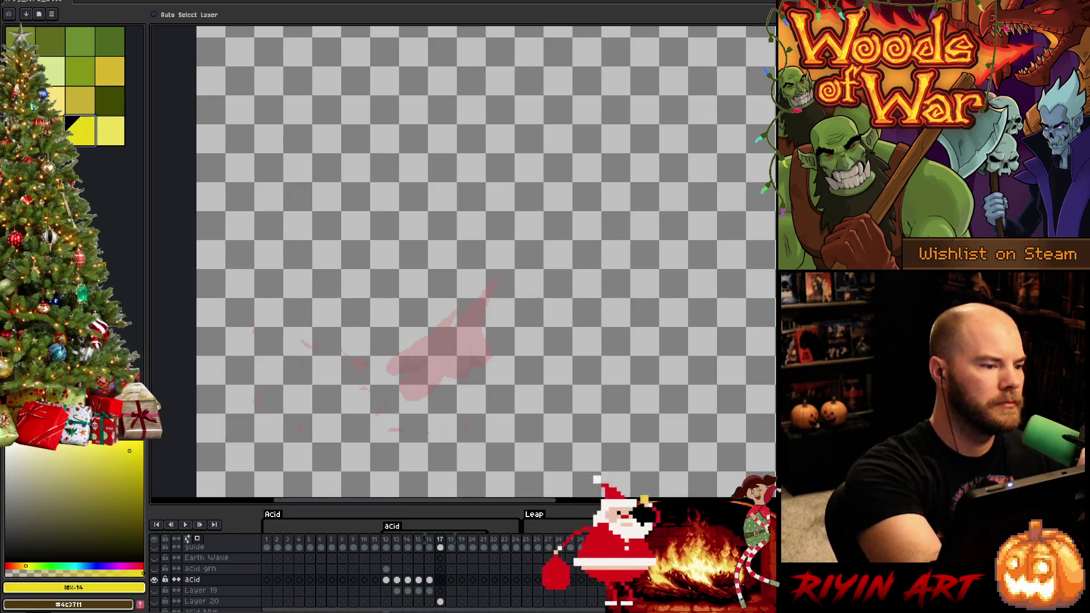
key("b")
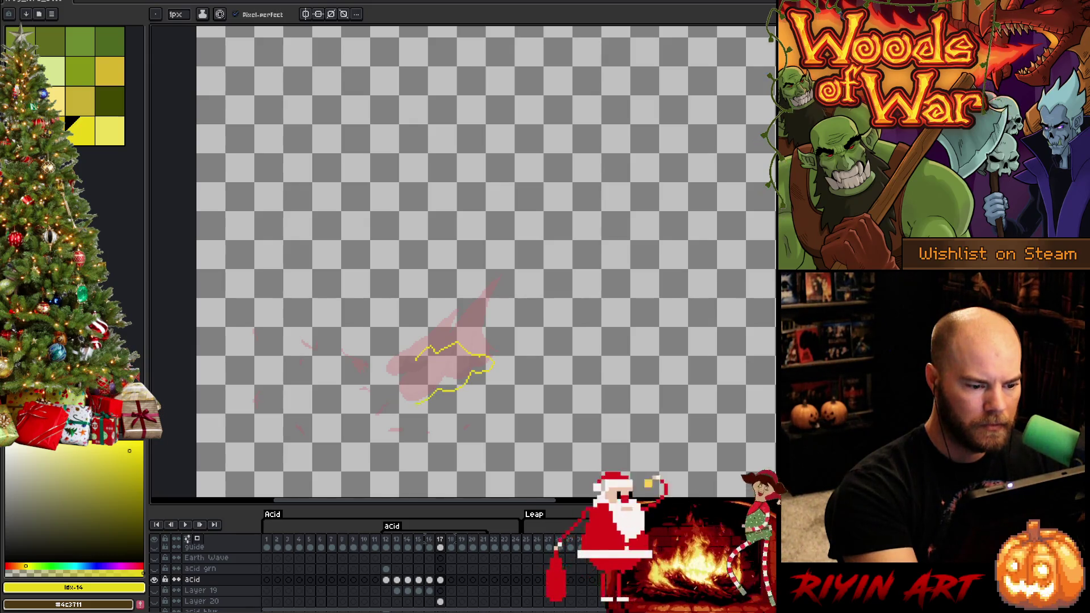
left_click_drag(390, 377, 376, 376)
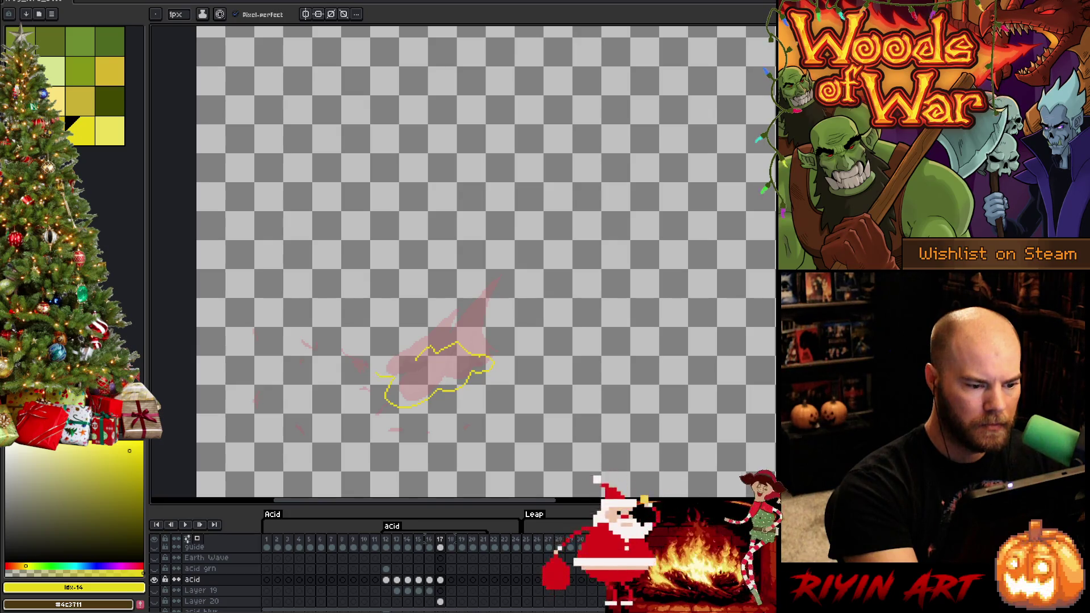
key("g")
left_click(431, 374)
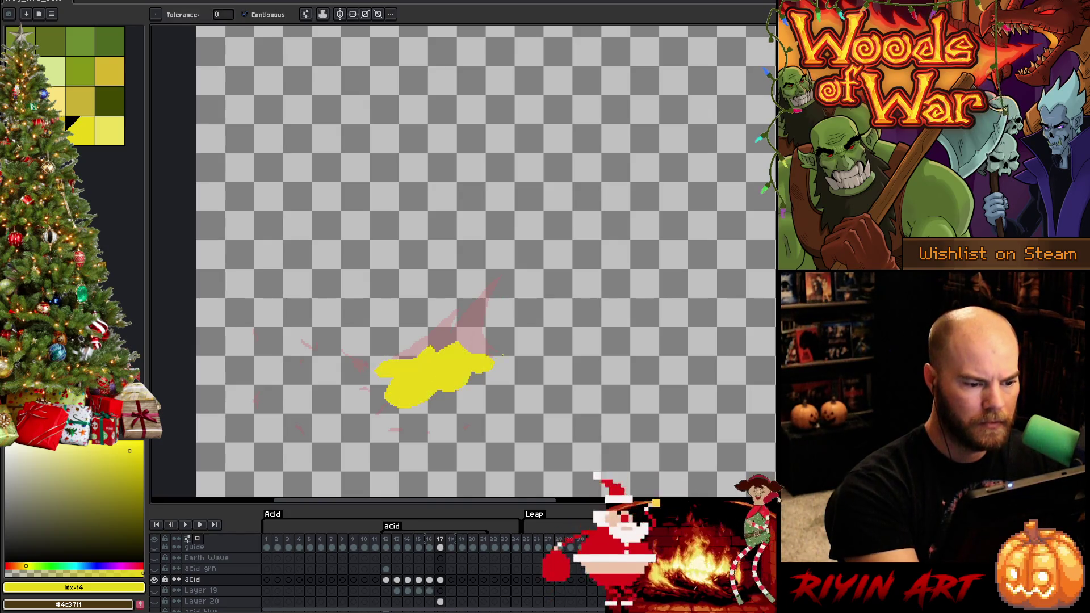
key("b")
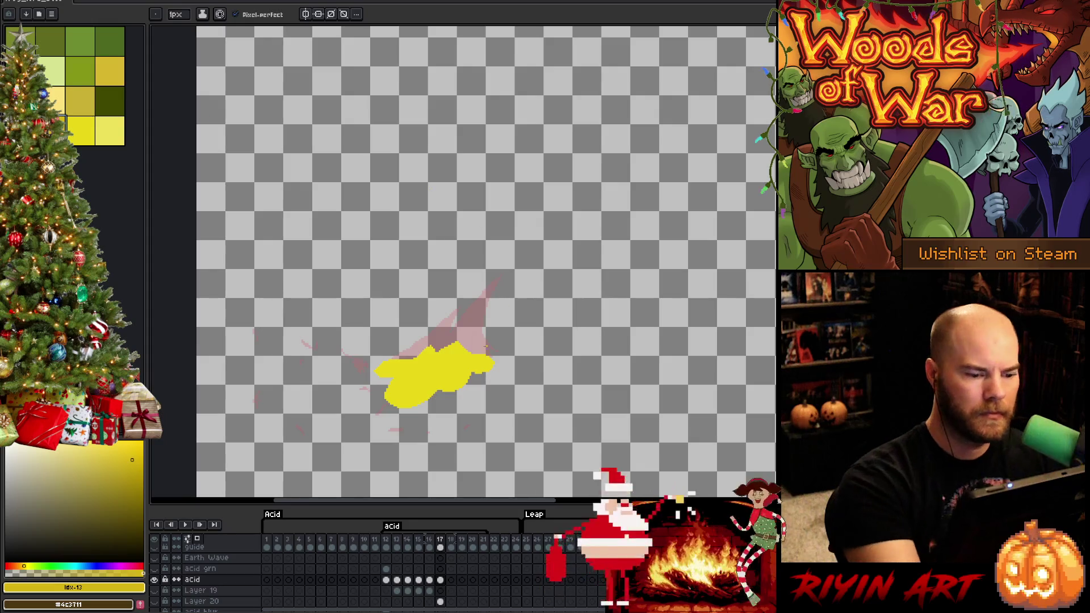
Step: Test a Magic Wand selection on the yellow blob, then unhide the forest background layers
key("q")
key("w")
left_click(450, 375)
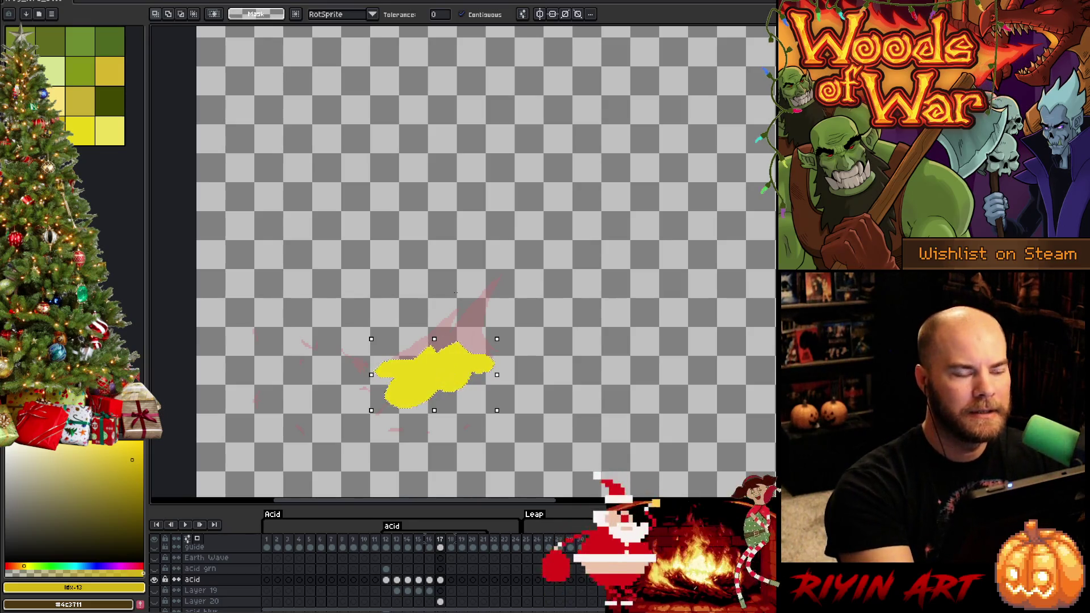
key("b")
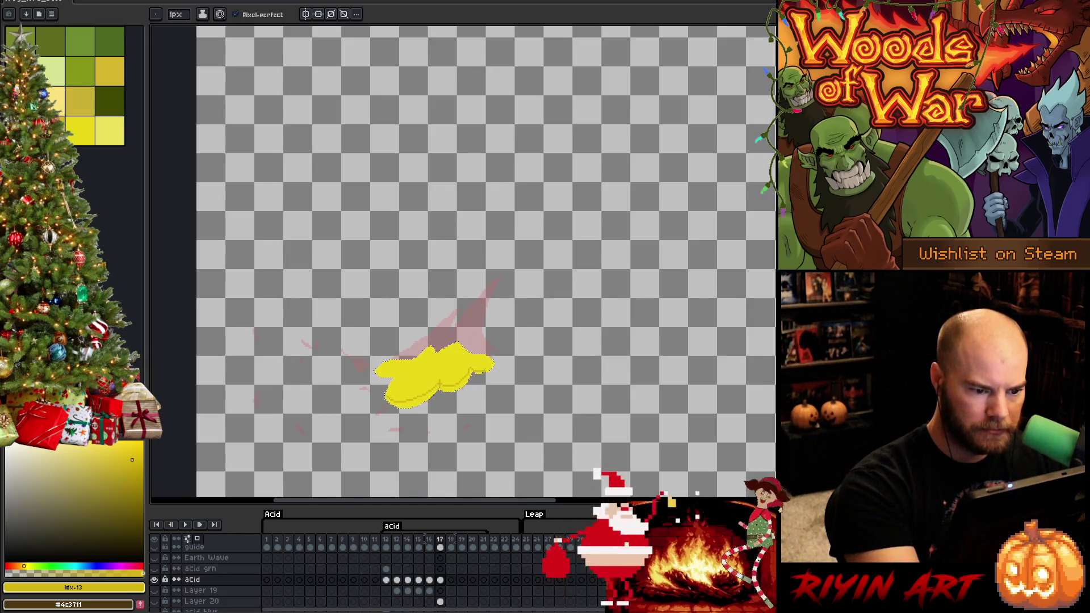
key("g")
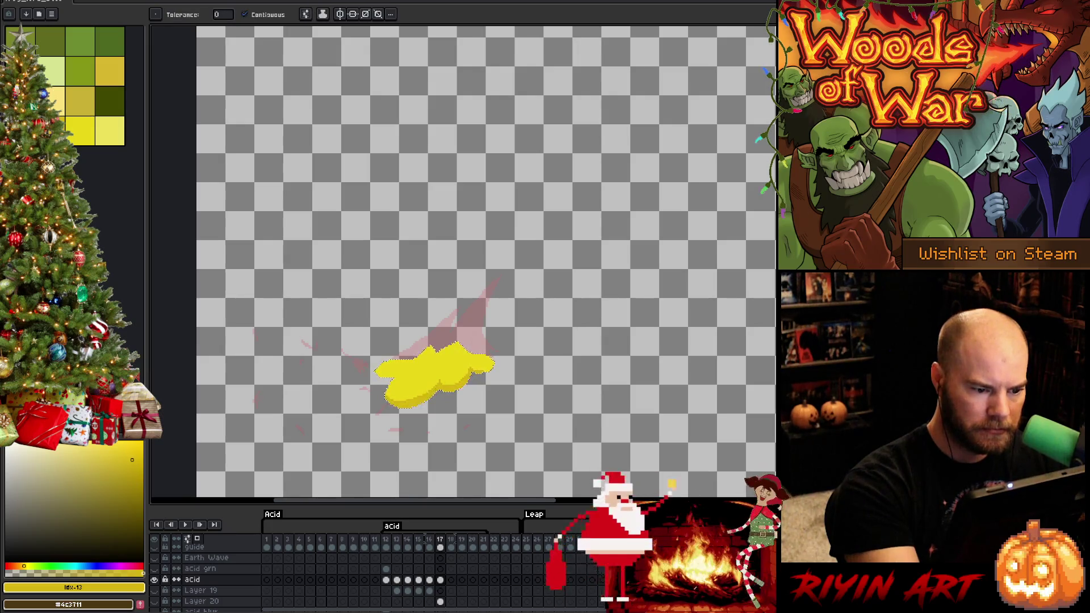
key("b")
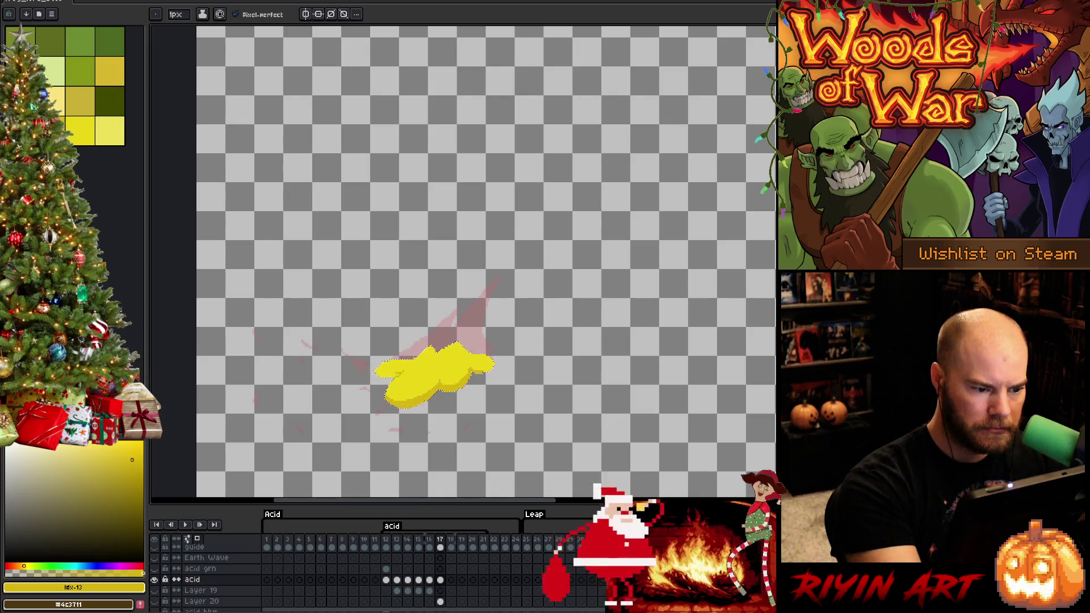
key("g")
key("b")
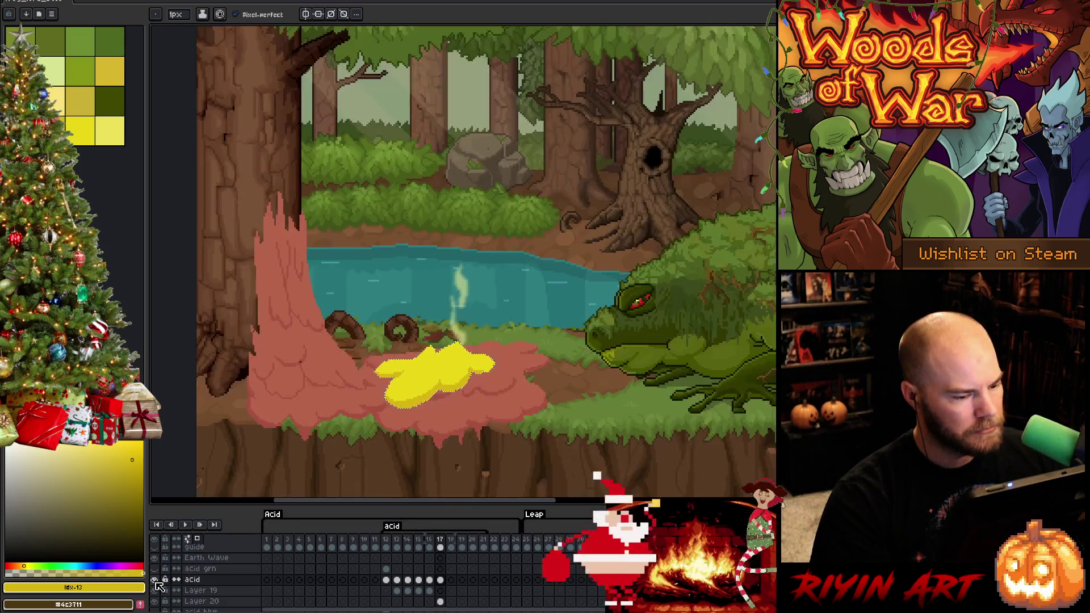
left_click(154, 580, "alt")
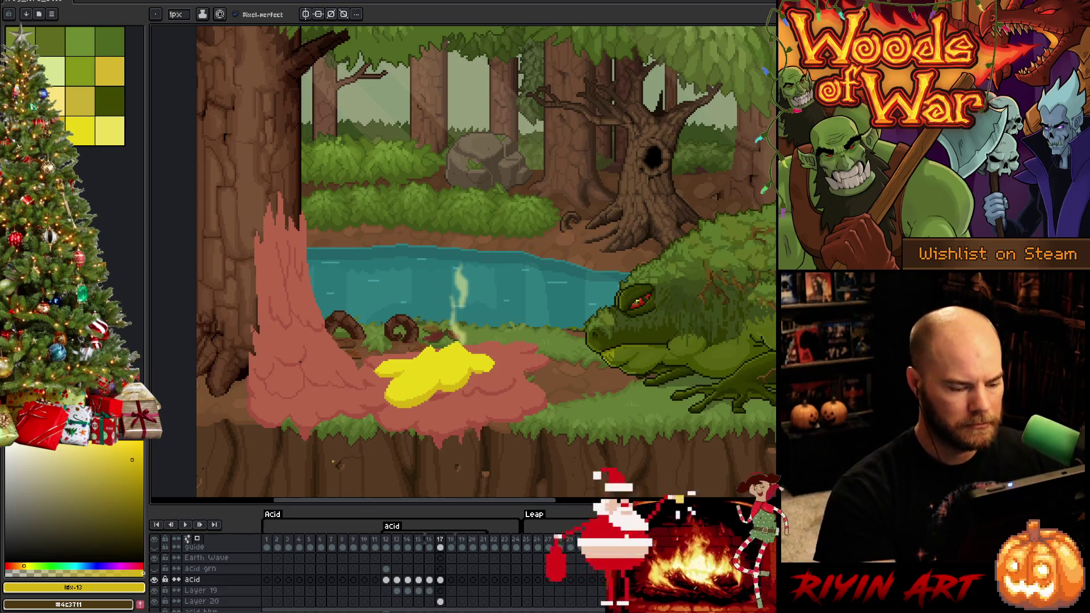
Step: On Layer 19 frame 17, draw a yellow acid line up the pink trunk's upper left side
key("Down")
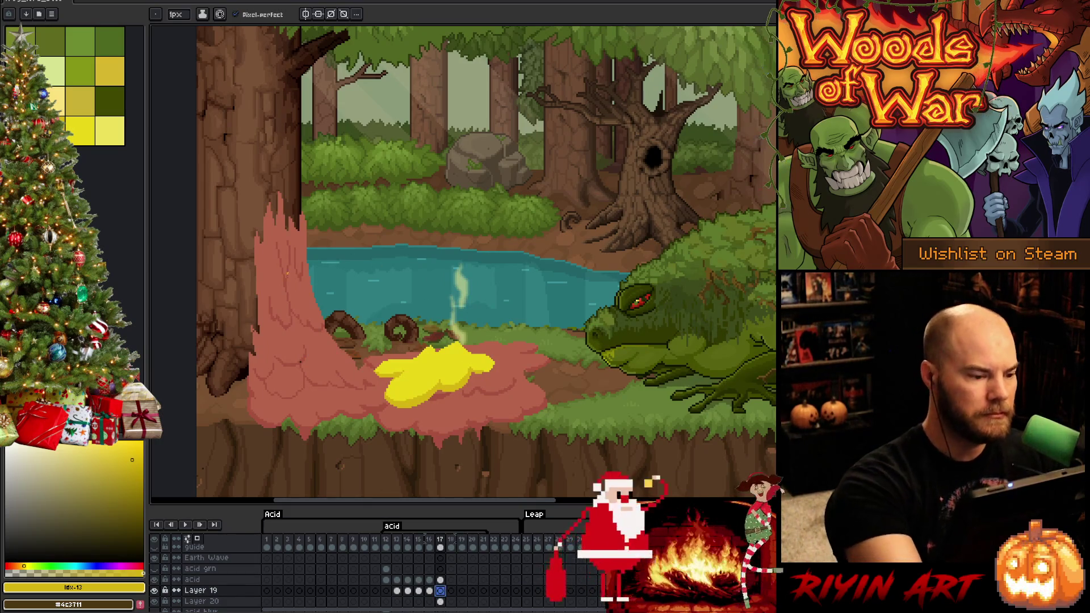
left_click(80, 130)
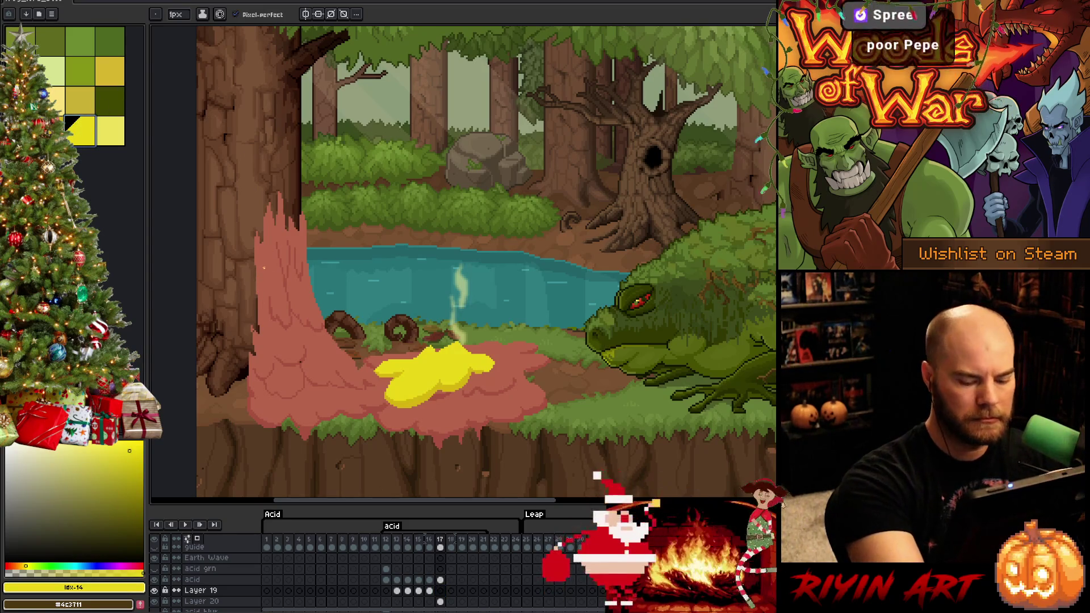
key("Left")
key("Right")
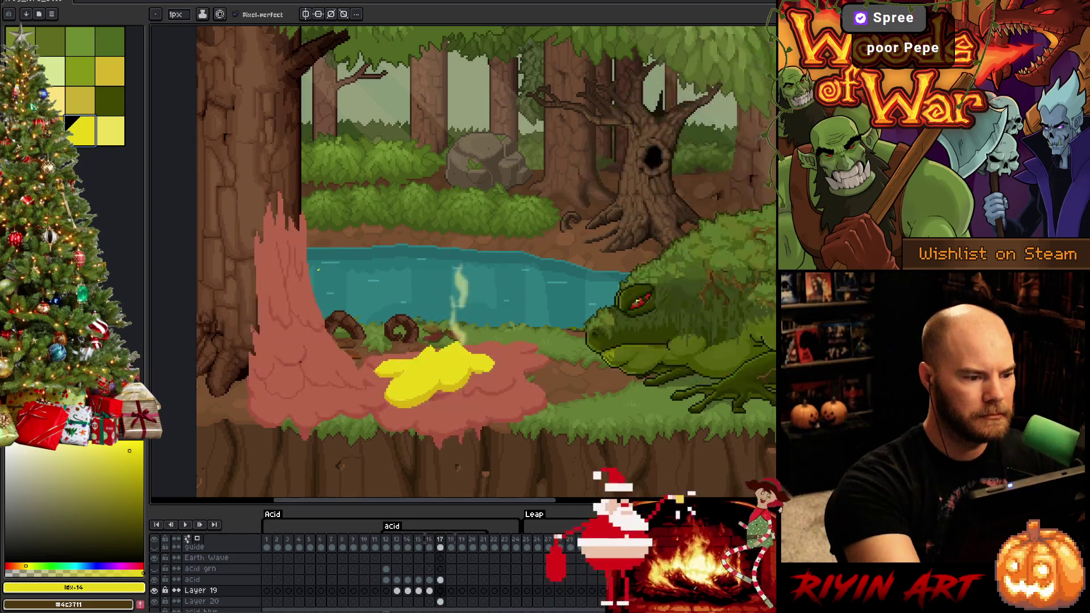
mouse_move(259, 319)
left_mouse_down()
mouse_move(269, 255)
mouse_move(292, 280)
mouse_move(308, 278)
mouse_move(281, 235)
mouse_move(284, 244)
left_mouse_up()
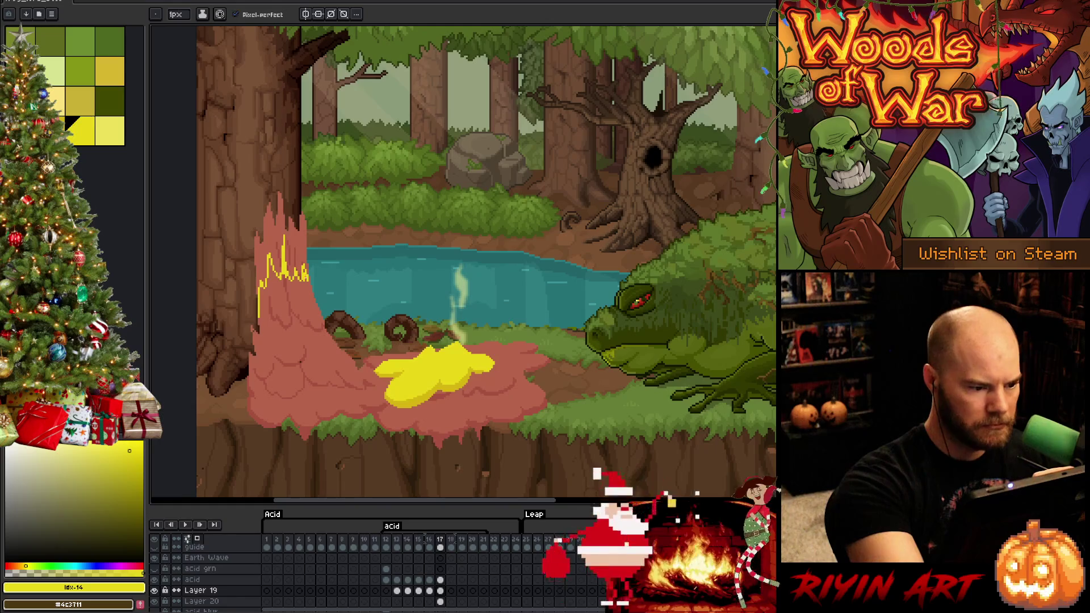
Step: Erase stray pixels and trace the bright yellow #e9d717 edge down the stump's left side to its base
key("e")
left_click(305, 270)
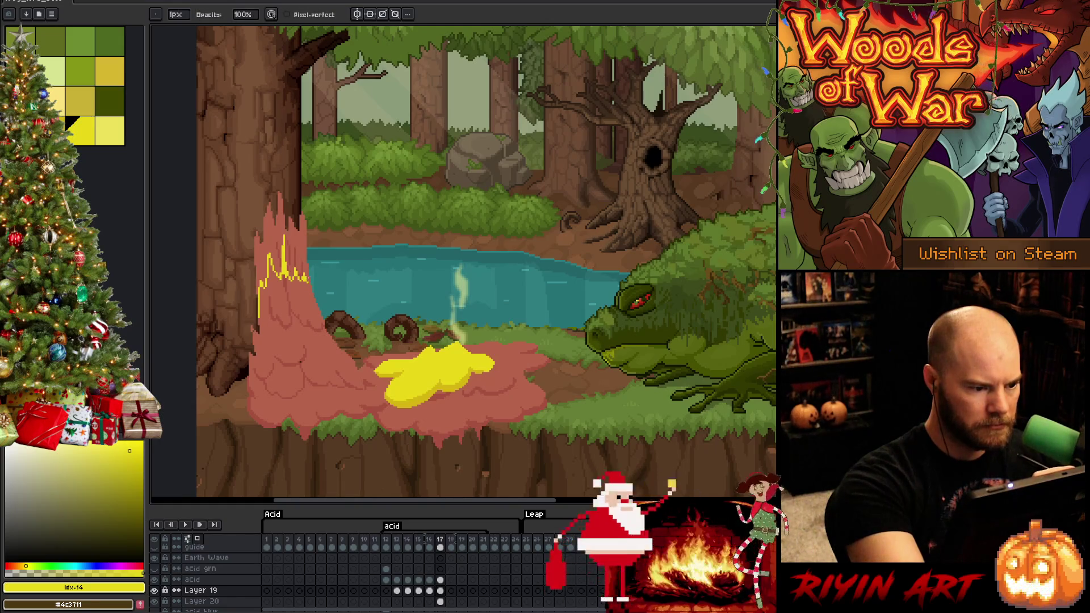
key("b")
left_click(307, 275, "alt")
left_click_drag(305, 281, 348, 356)
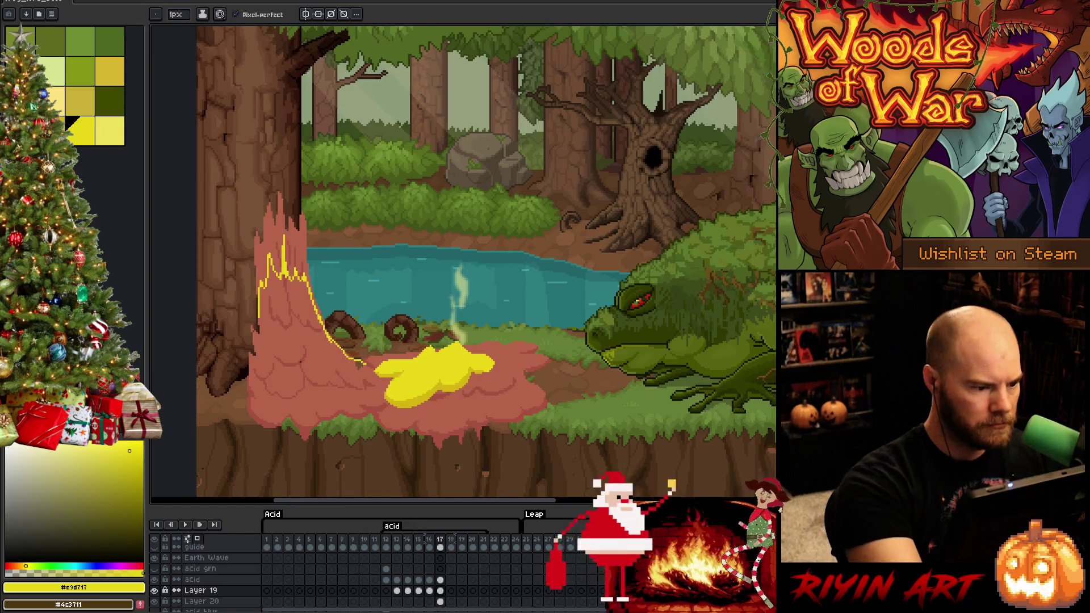
left_click_drag(259, 316, 262, 338)
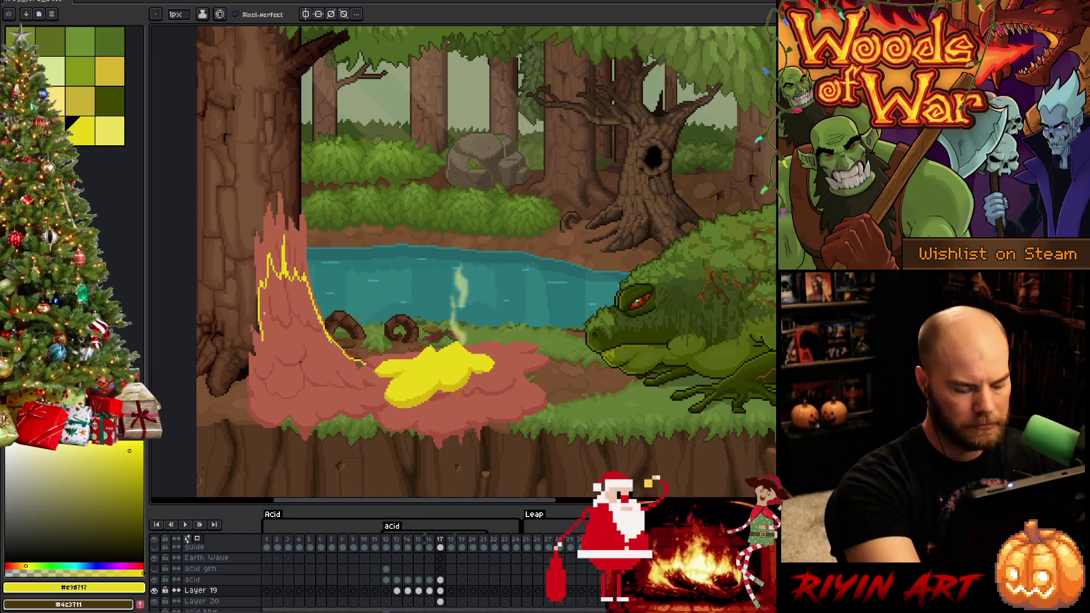
key("Right")
key("Left")
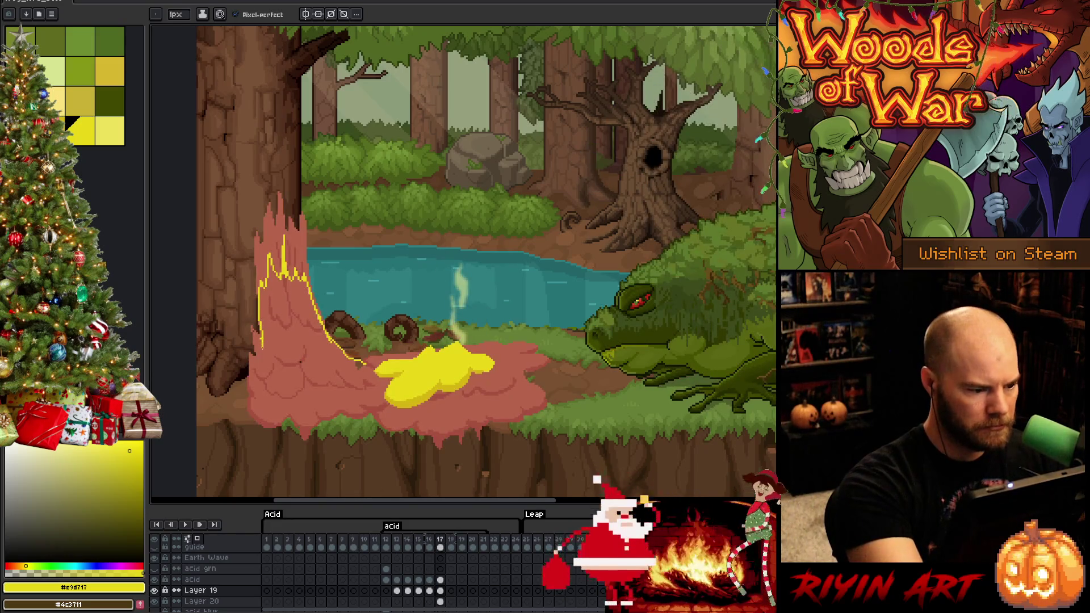
left_click_drag(263, 341, 257, 364)
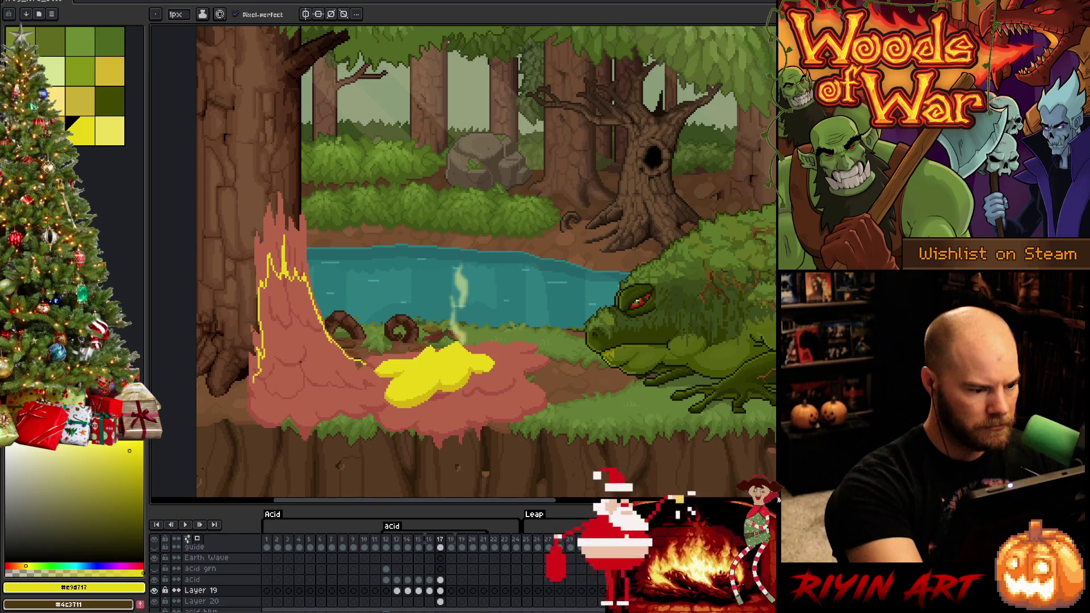
left_click_drag(253, 380, 243, 396)
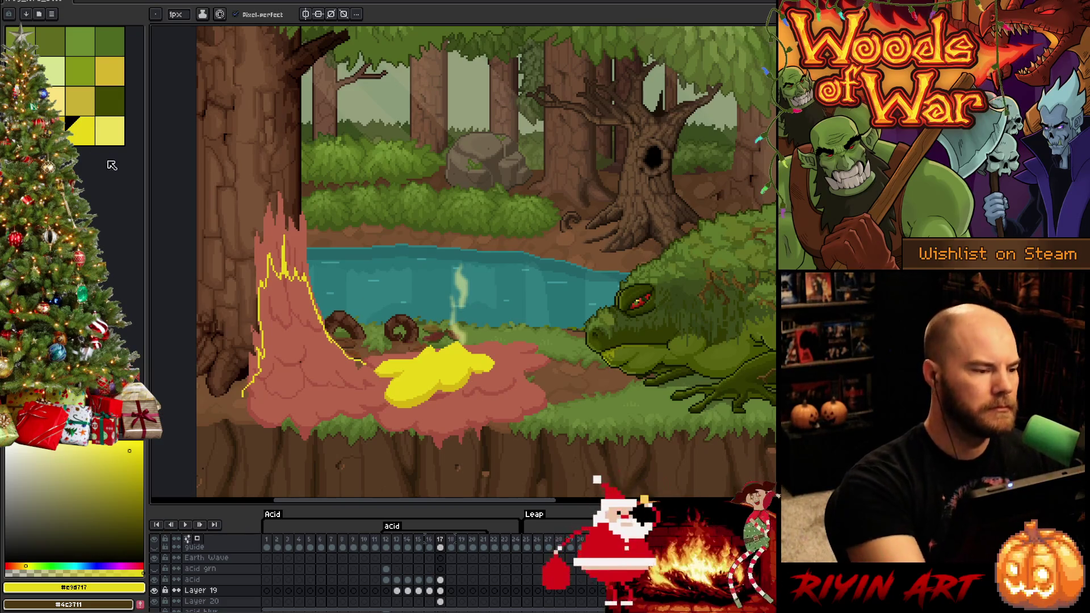
Step: In the deeper yellow, draw several vertical drips hanging below the pink splash and stump base
left_click(79, 131)
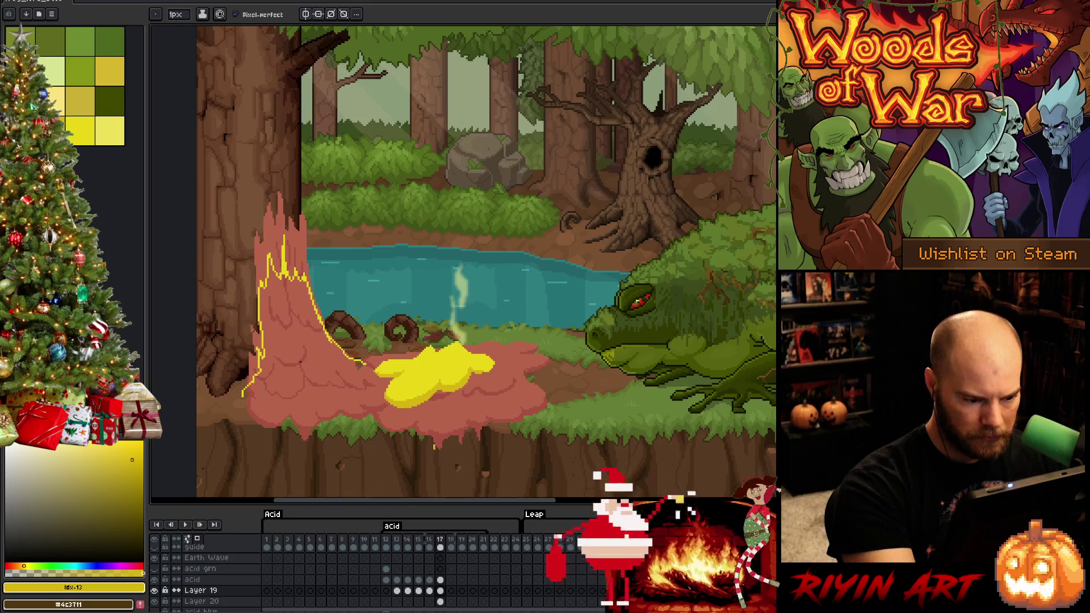
mouse_move(434, 448)
left_mouse_down()
mouse_move(441, 471)
mouse_move(437, 464)
left_mouse_up()
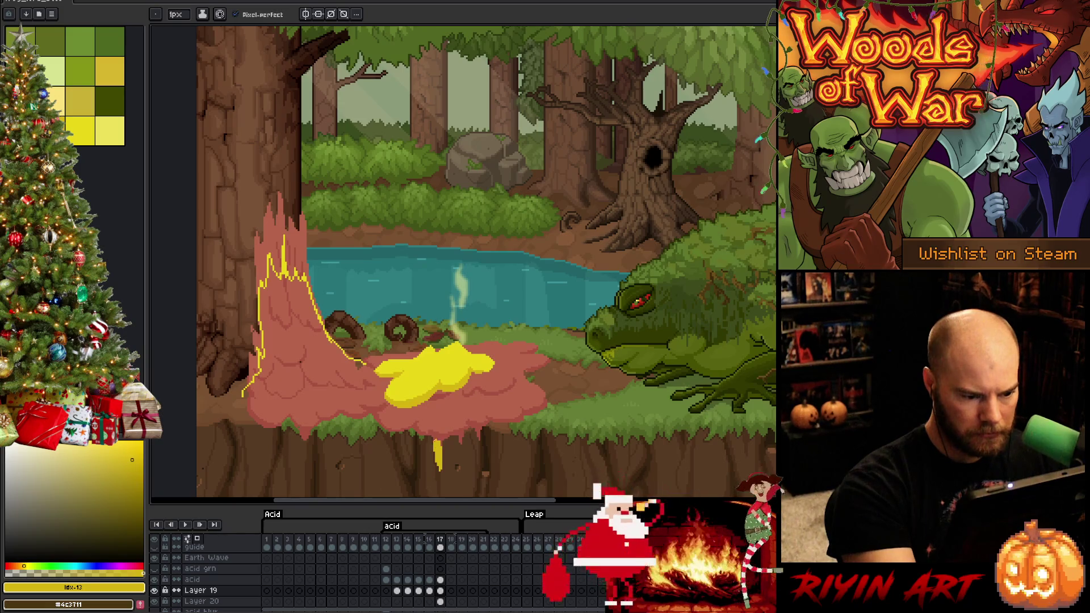
left_click_drag(459, 450, 463, 468)
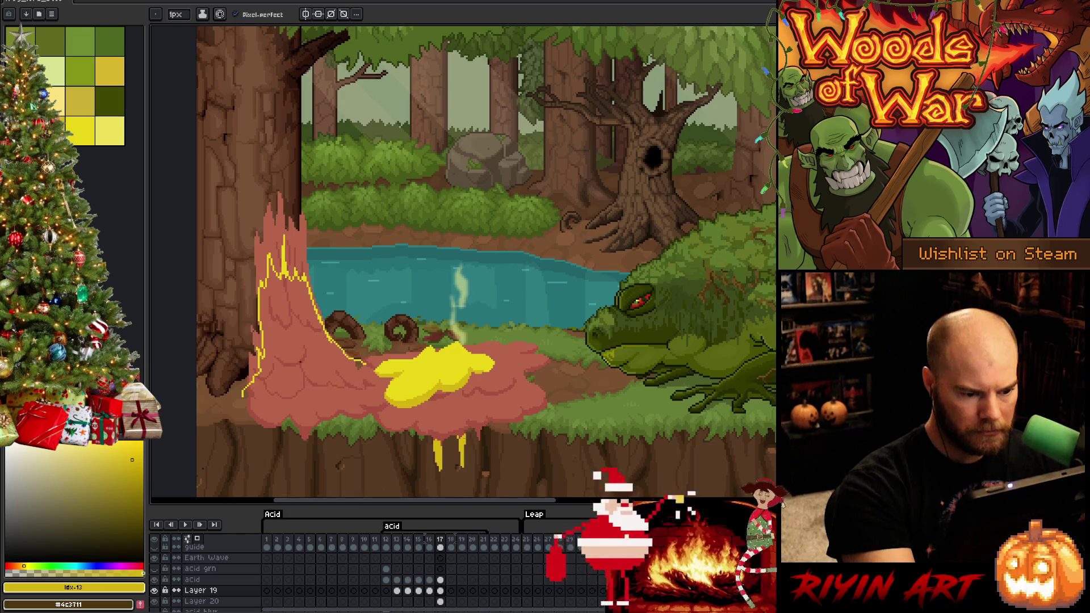
left_click_drag(438, 467, 440, 484)
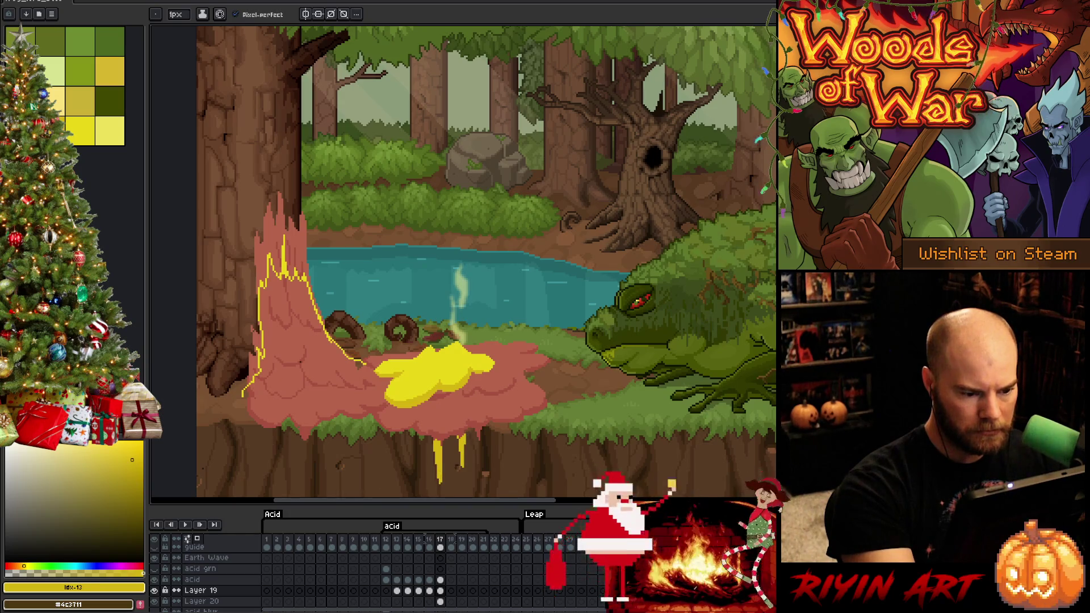
mouse_move(480, 435)
left_mouse_down()
mouse_move(481, 454)
mouse_move(477, 438)
left_mouse_up()
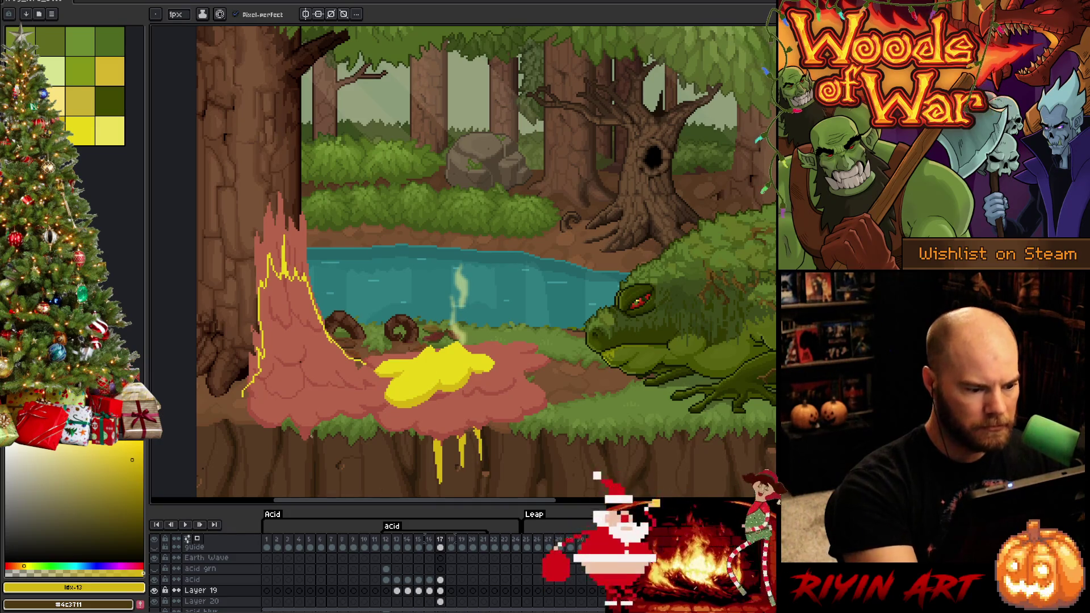
left_click_drag(309, 436, 308, 470)
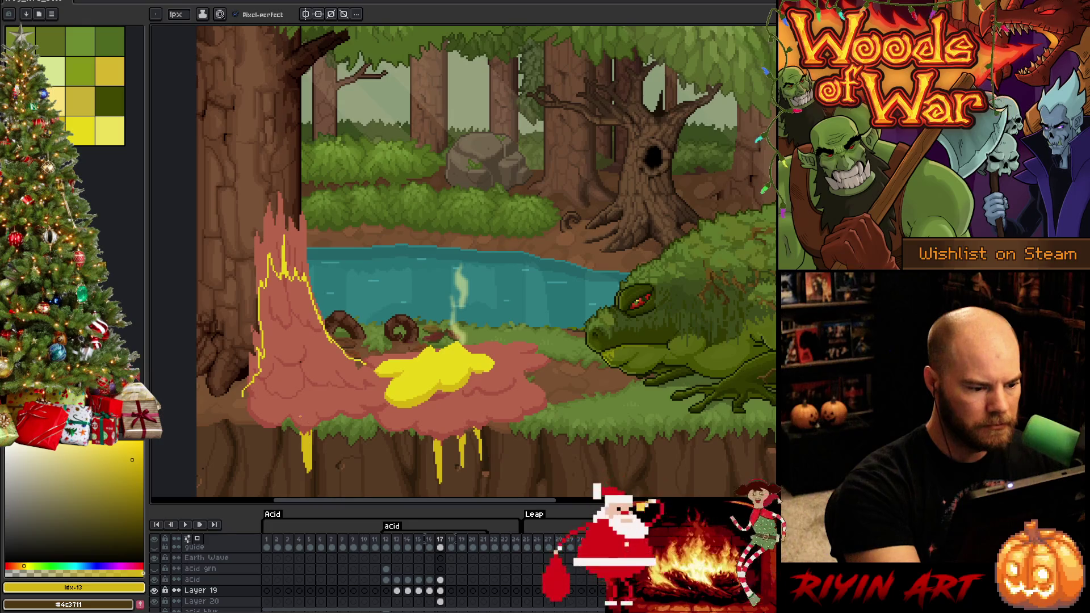
mouse_move(265, 436)
left_mouse_down()
mouse_move(265, 455)
mouse_move(267, 435)
left_mouse_up()
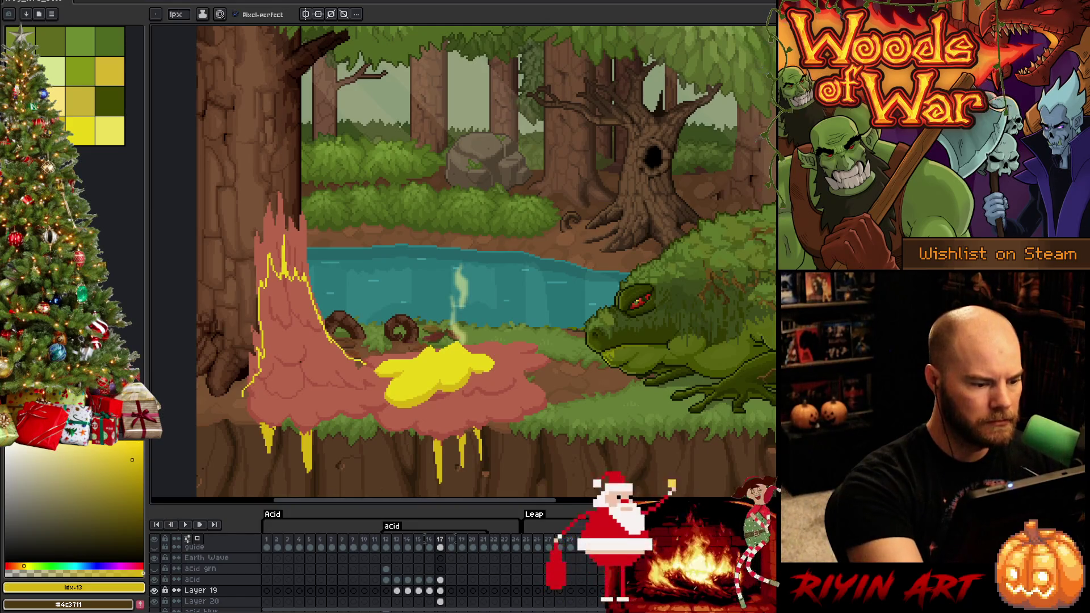
left_click_drag(246, 416, 261, 430)
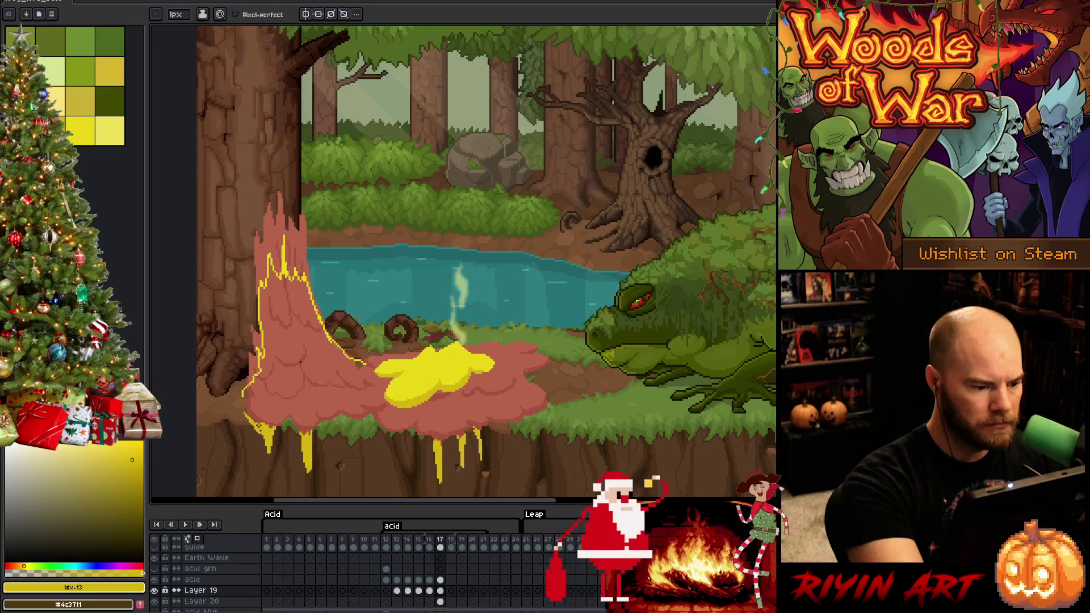
Step: Extend the yellow outline along the bottom edge of the pink splash
key("e")
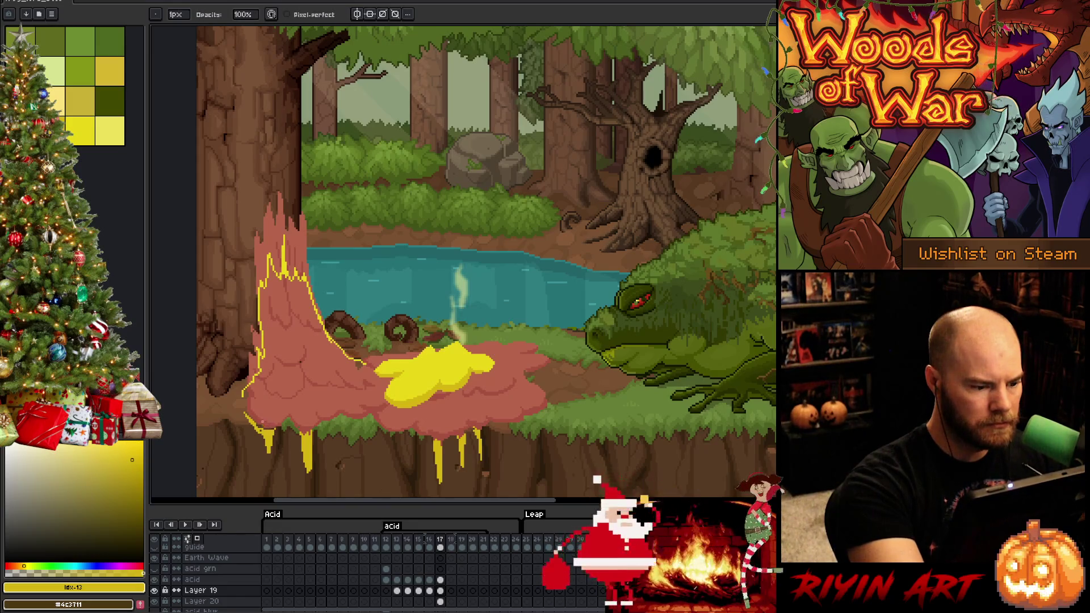
key("b")
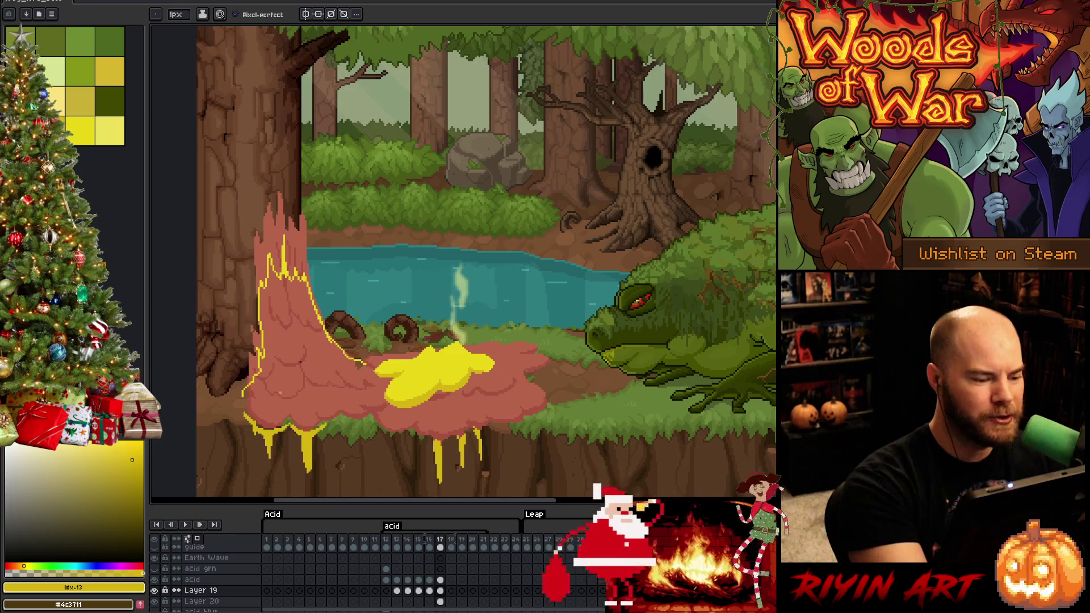
left_click_drag(327, 426, 341, 432)
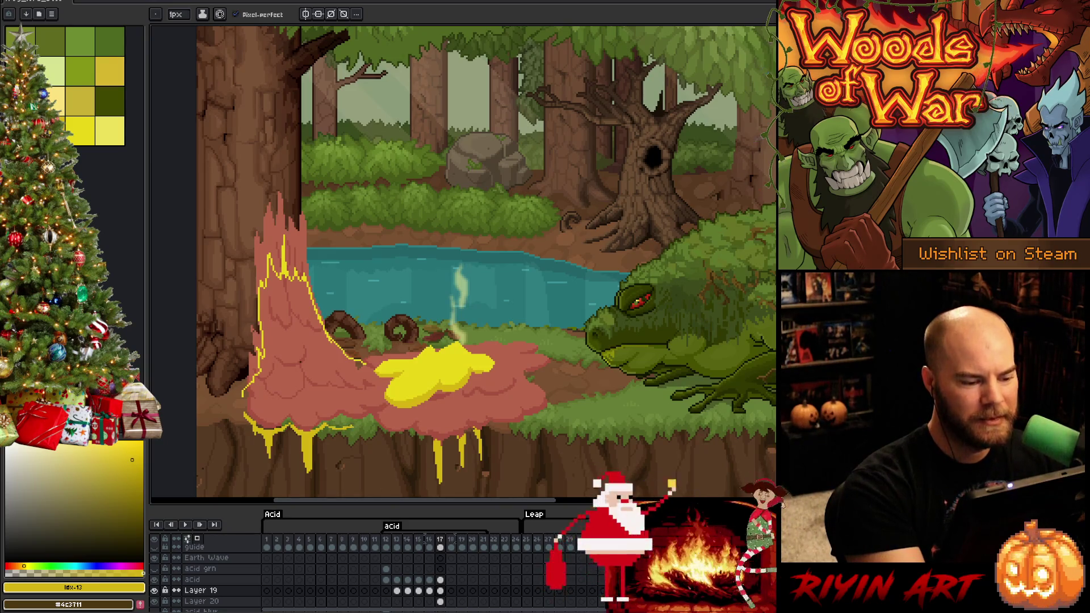
left_click_drag(349, 425, 407, 432)
Step: Outline the puddle's right edge in yellow, touching up a drip and extending past its end
key("e")
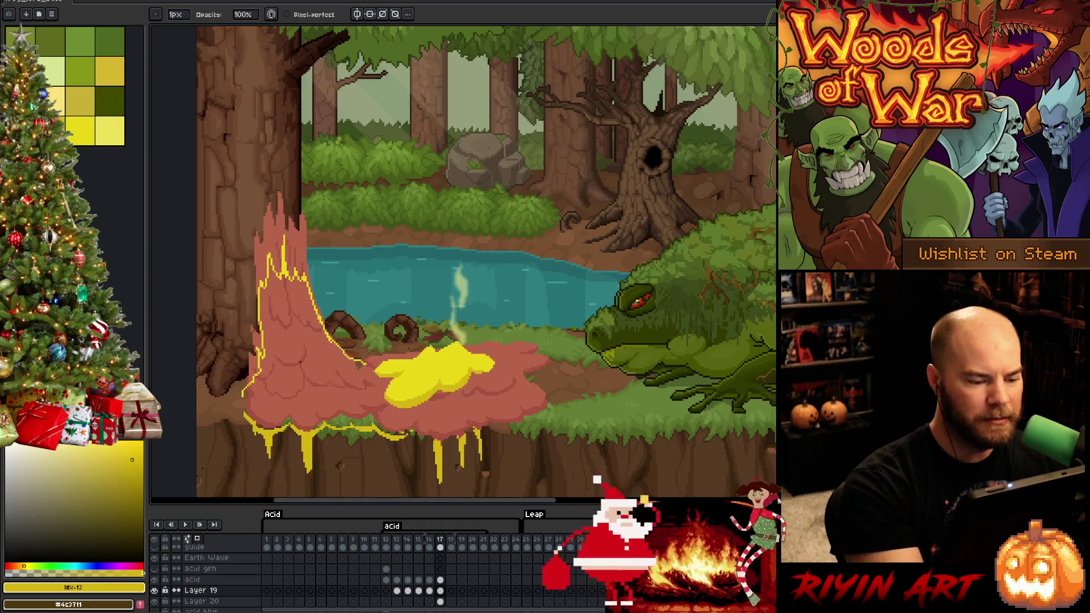
key("b")
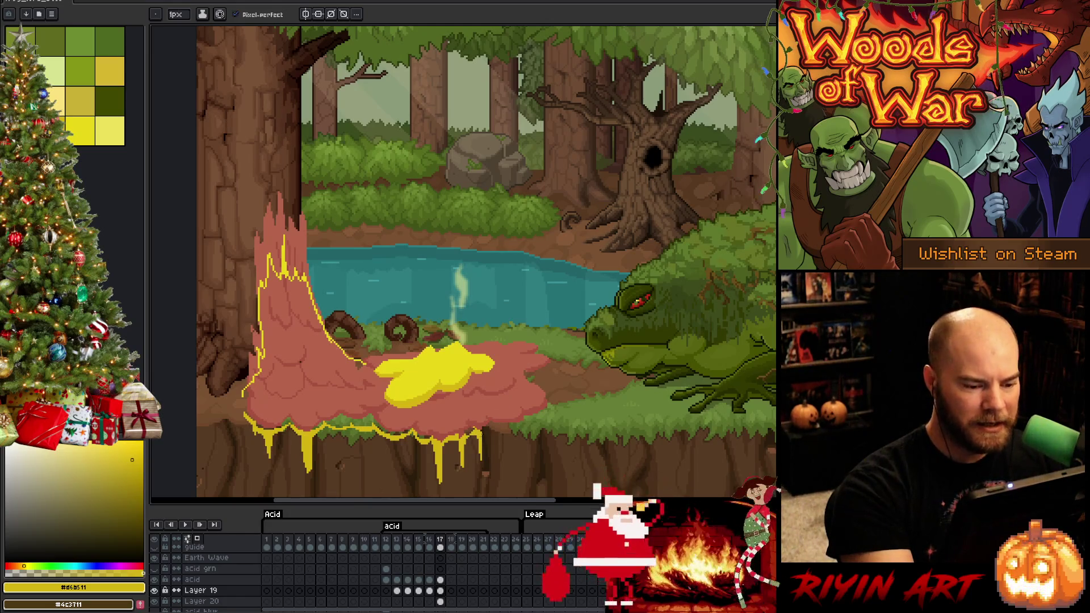
left_click(487, 429)
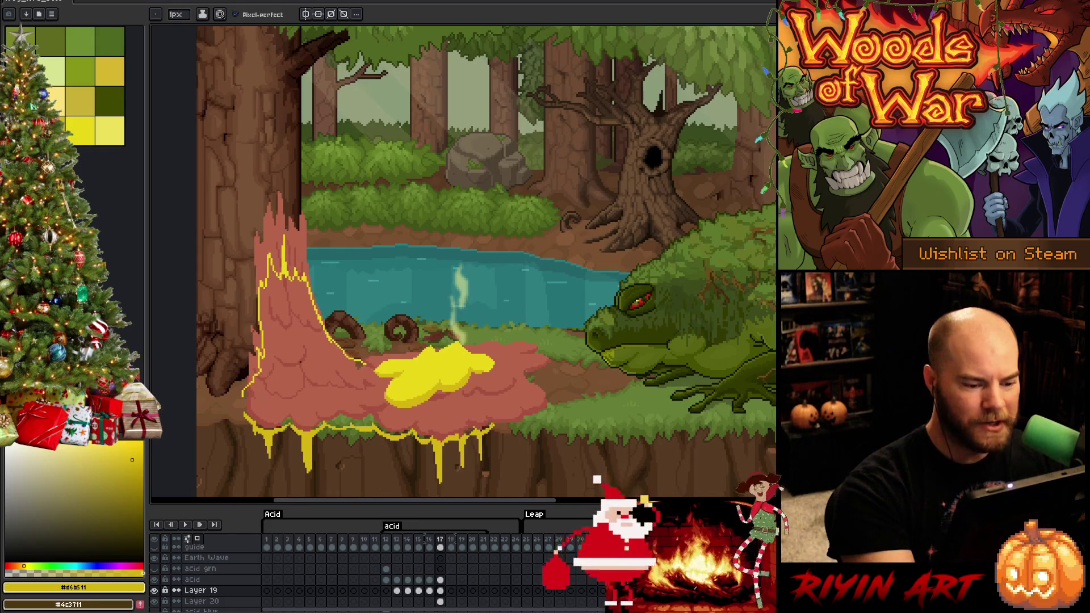
left_click_drag(493, 428, 531, 421)
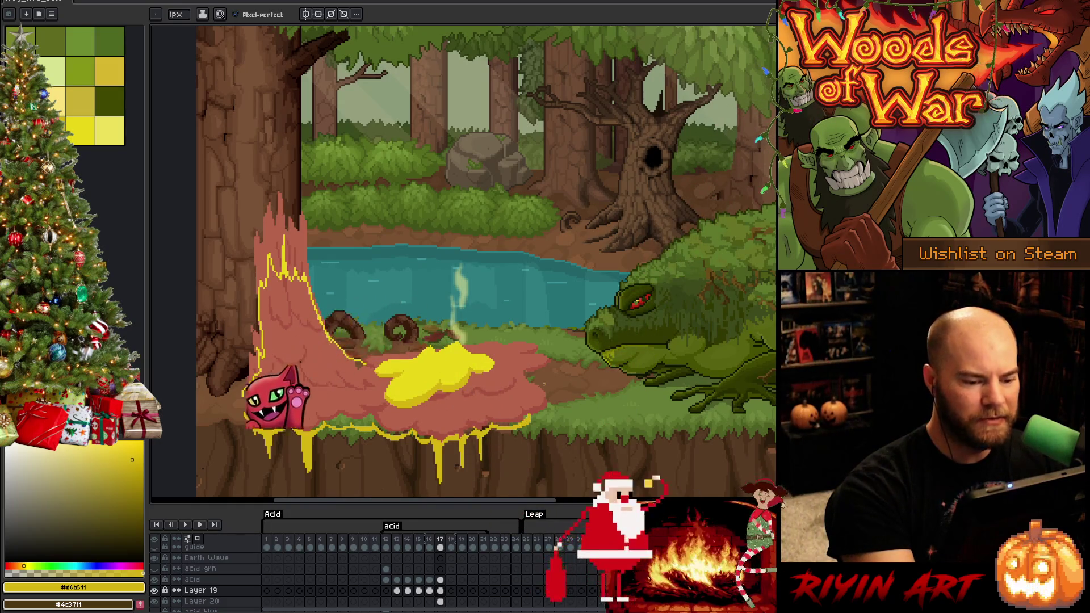
left_click_drag(531, 420, 558, 407)
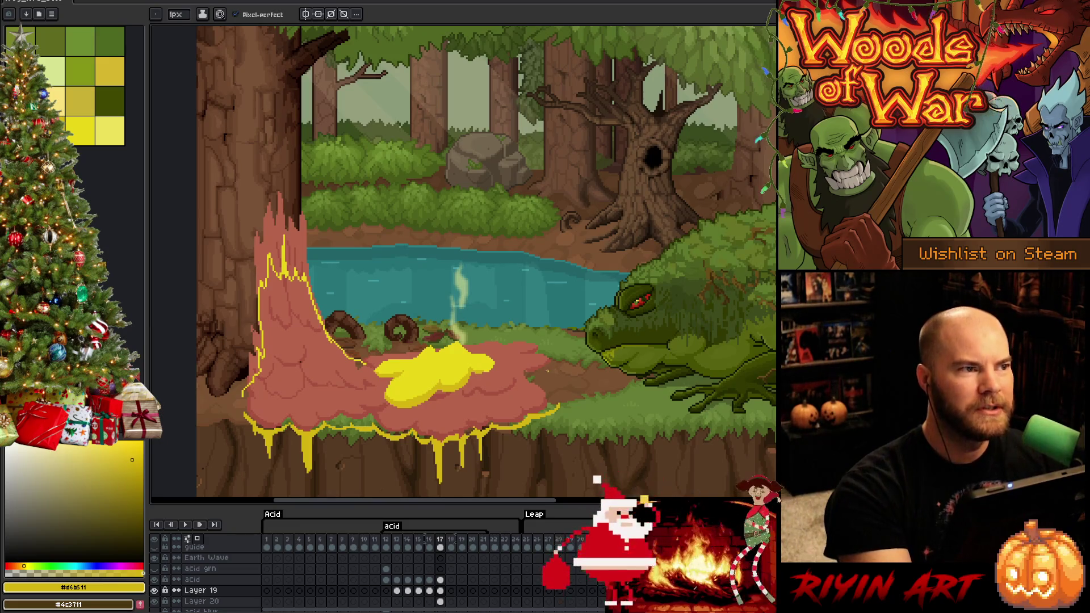
Step: Add a curved yellow acid stroke beside the puddle and trim its left tip
left_click_drag(556, 364, 528, 373)
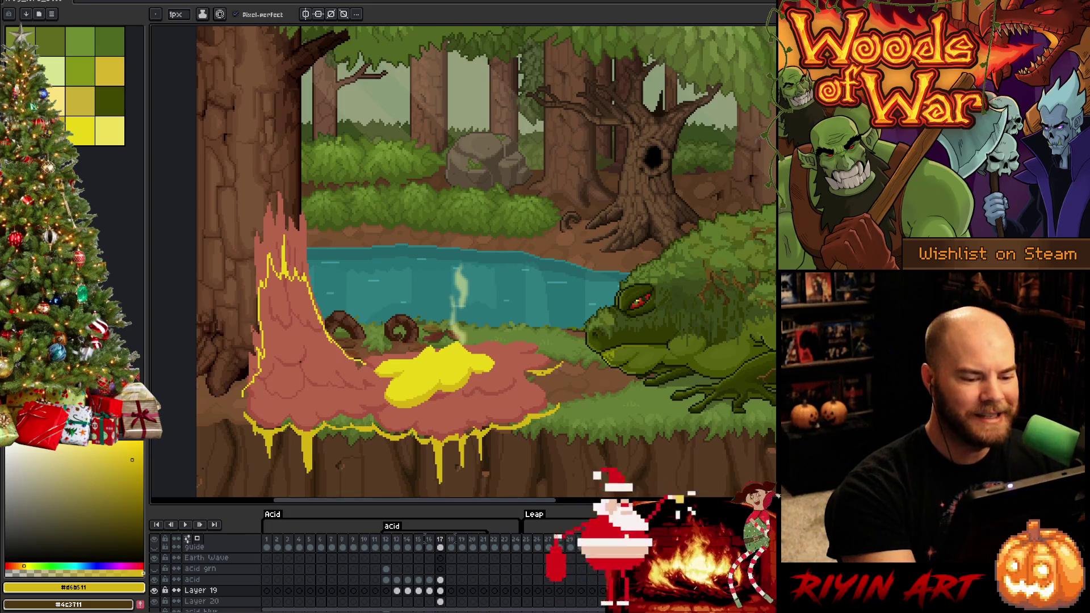
key("e")
left_click_drag(534, 370, 524, 372)
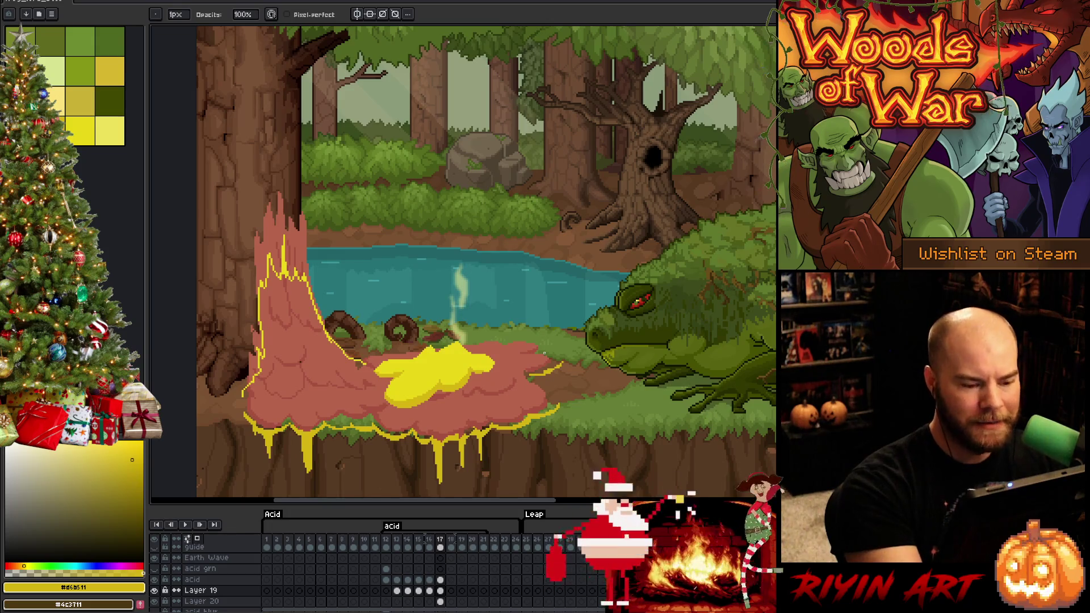
key("e")
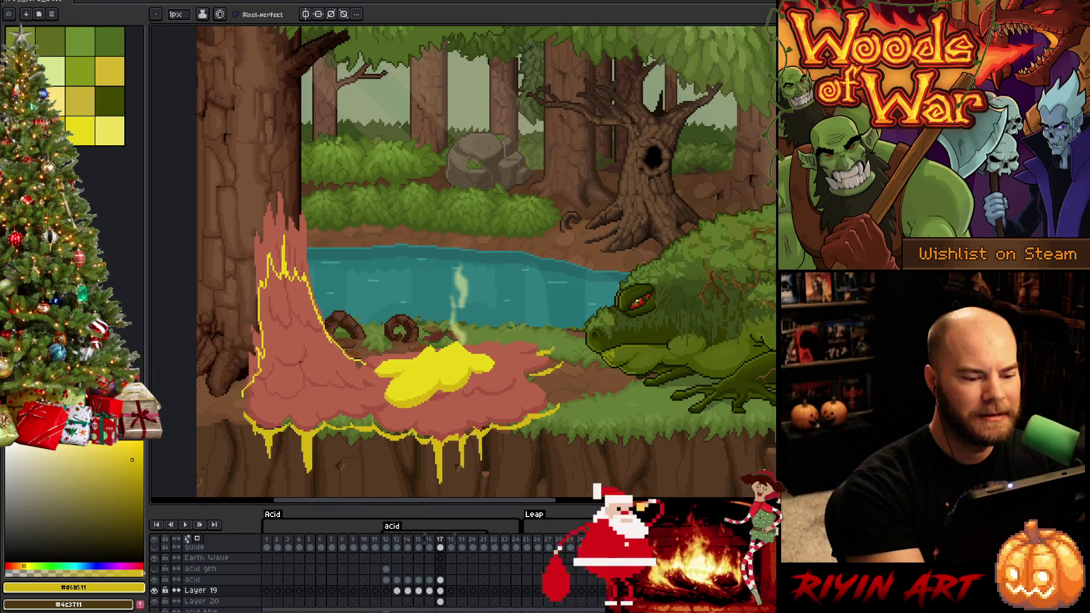
key("e")
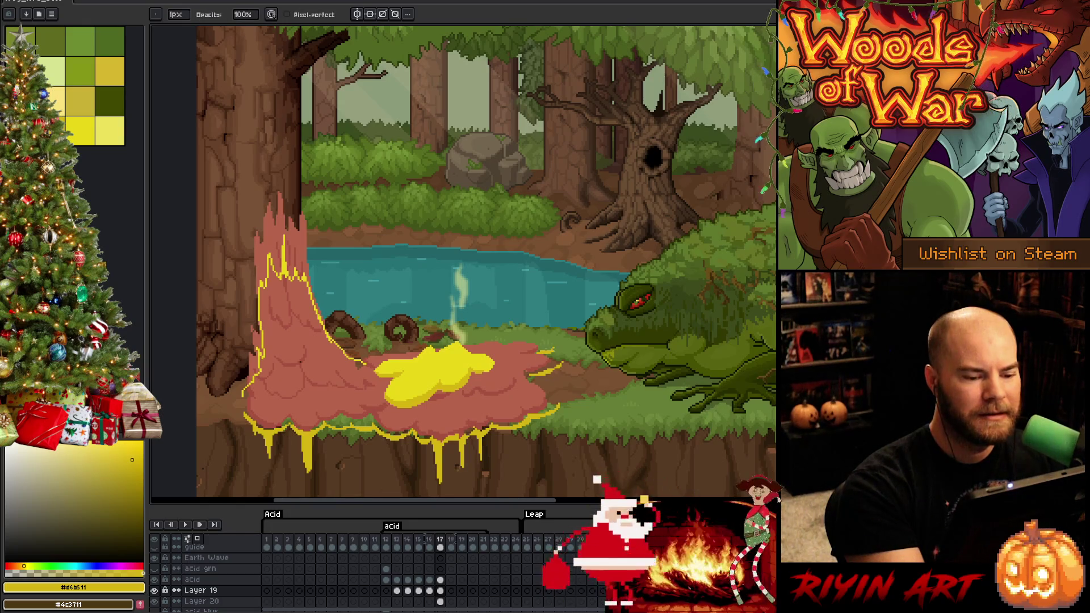
key("b")
key("e")
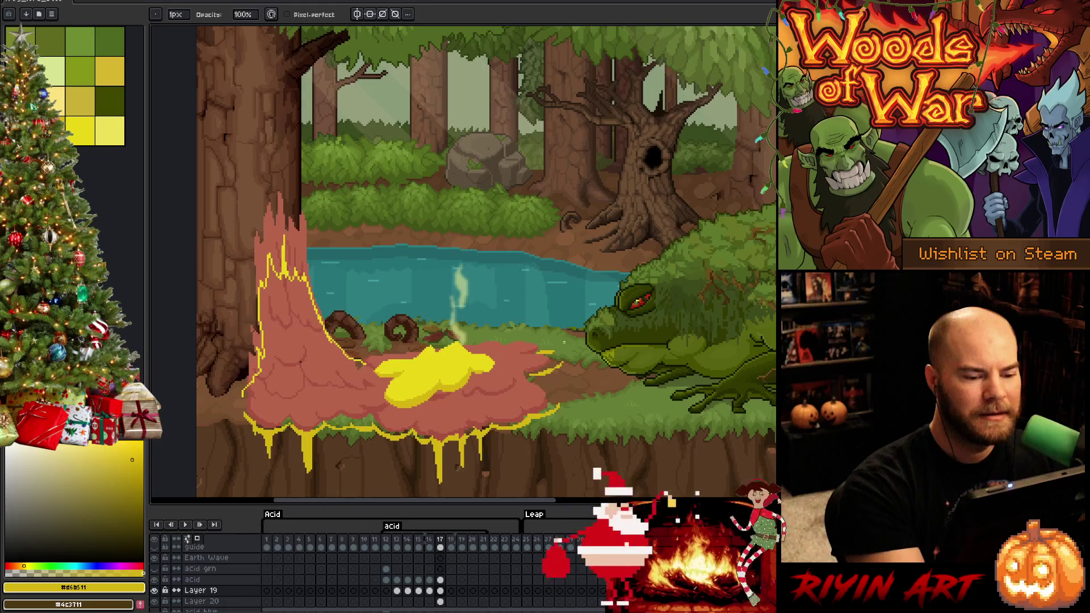
key("b")
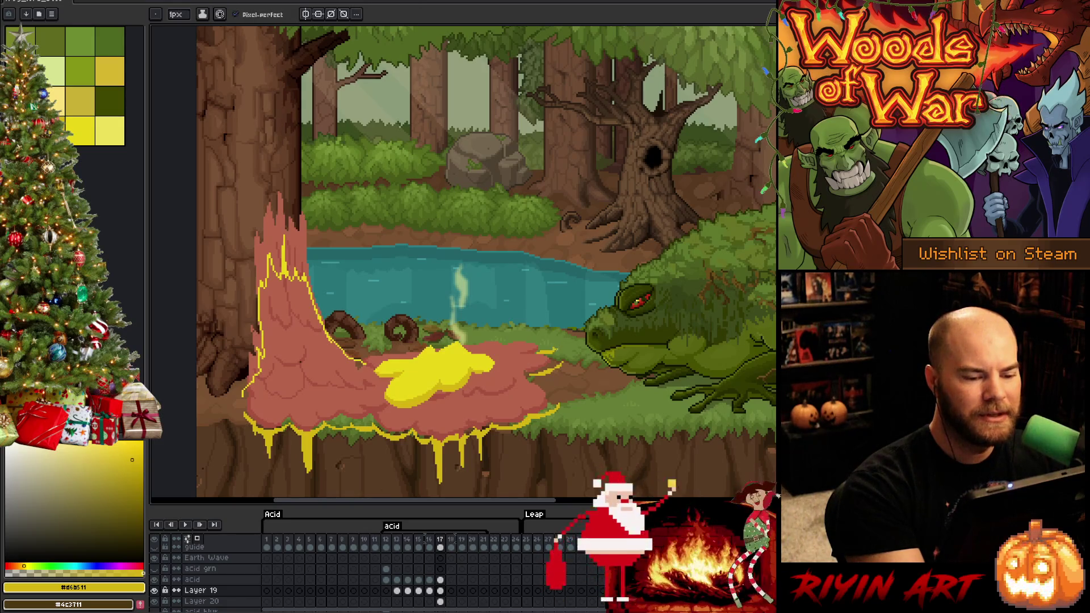
key("e")
key("b")
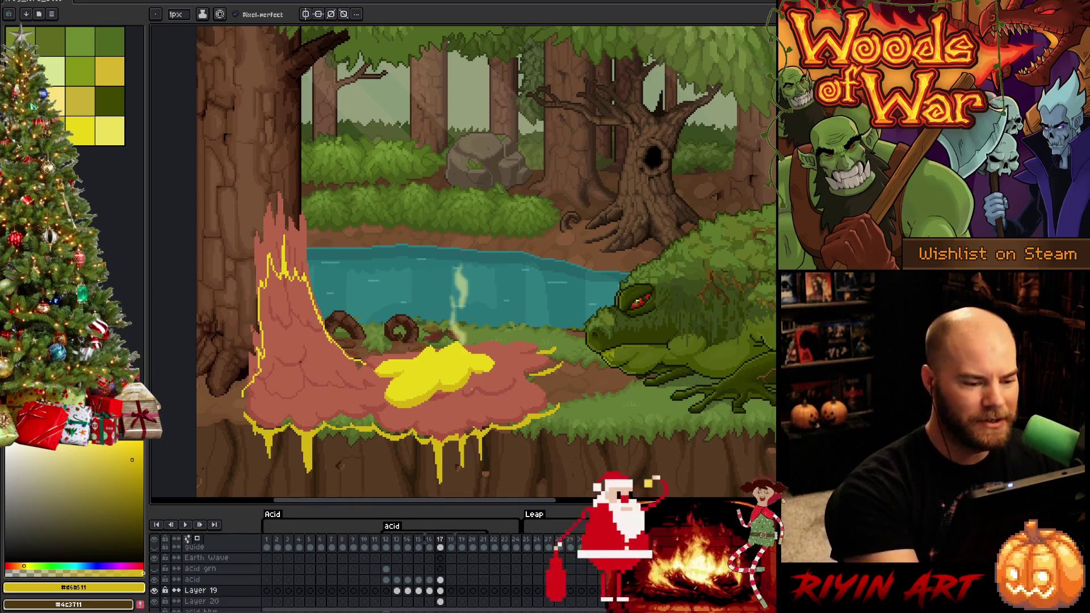
Step: Draw short yellow contour strokes across the lower puddle, redoing the ones that went wrong
left_click_drag(461, 409, 475, 410)
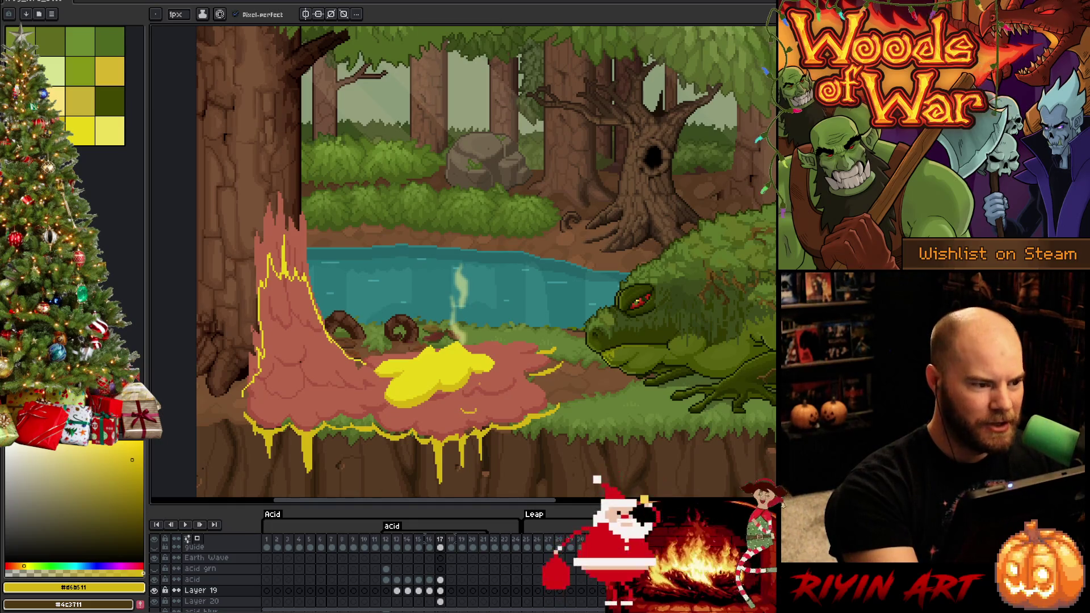
key("ctrl+z")
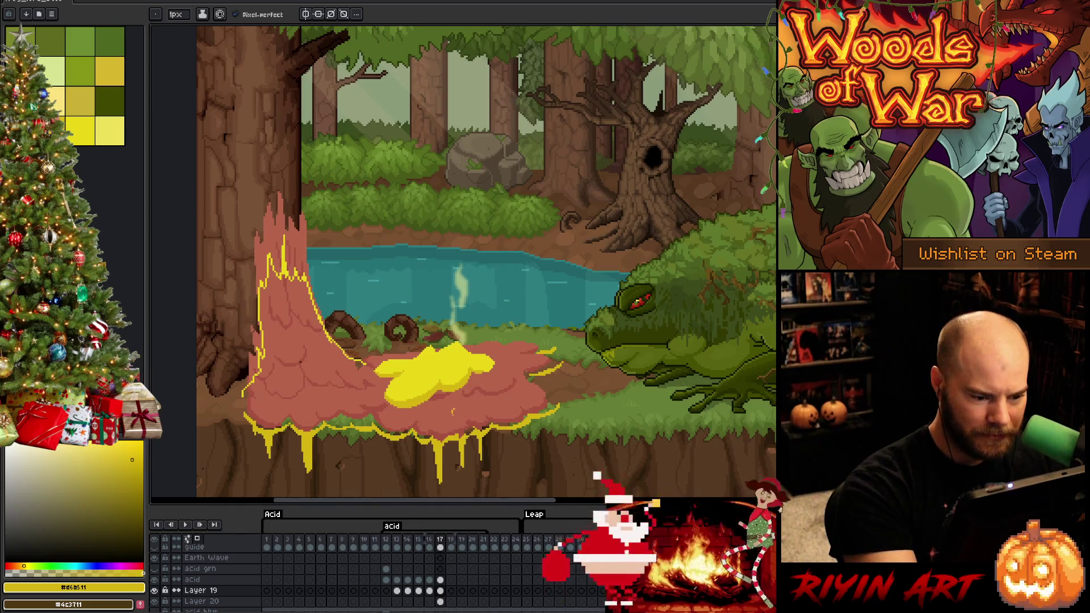
left_click_drag(452, 408, 463, 415)
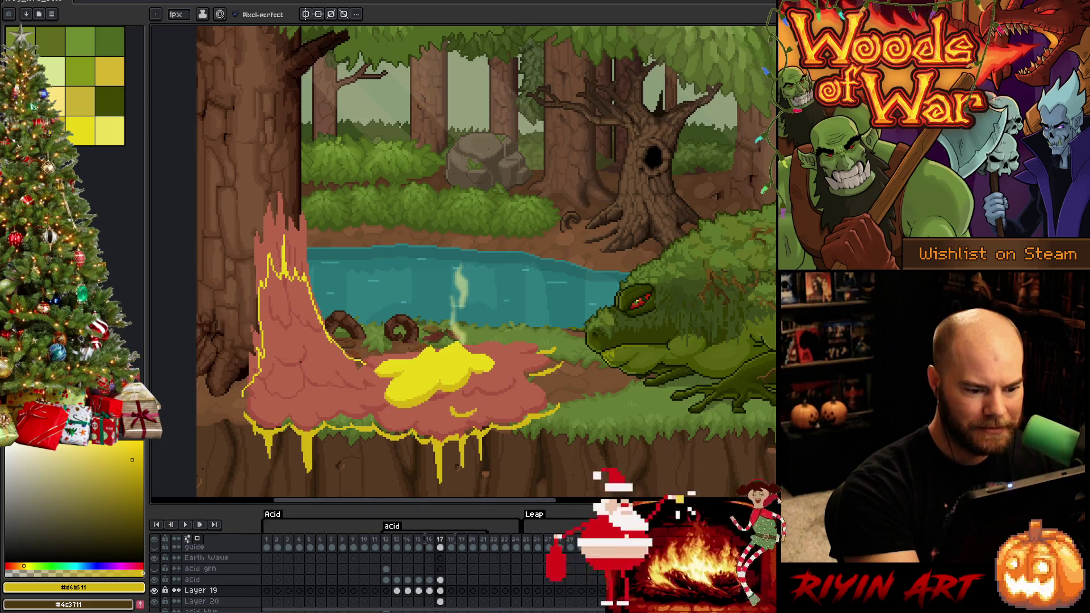
mouse_move(487, 411)
left_mouse_down()
mouse_move(522, 402)
mouse_move(511, 405)
left_mouse_up()
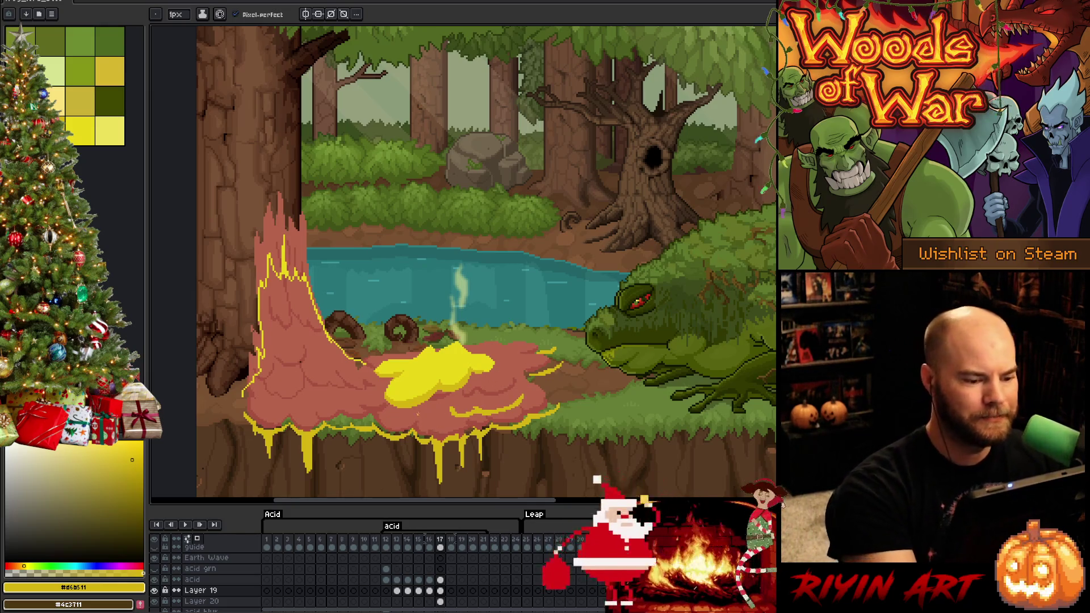
mouse_move(414, 420)
left_mouse_down()
mouse_move(448, 413)
mouse_move(410, 412)
mouse_move(443, 412)
left_mouse_up()
key("ctrl+z")
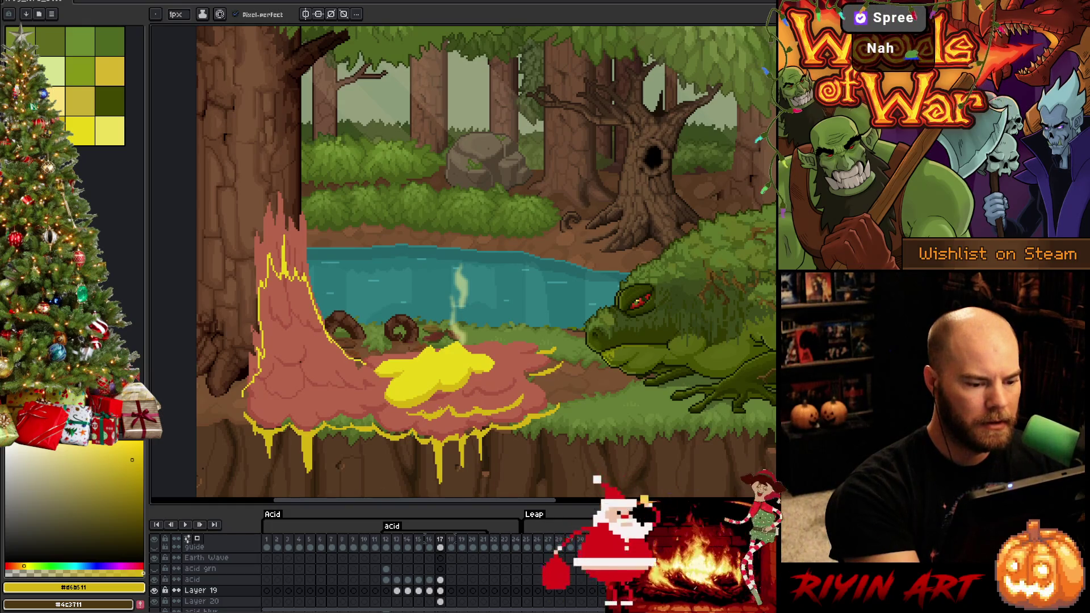
Step: Draw a long yellow contour line across the puddle plus a small stroke on the acid blob
key("e")
key("b")
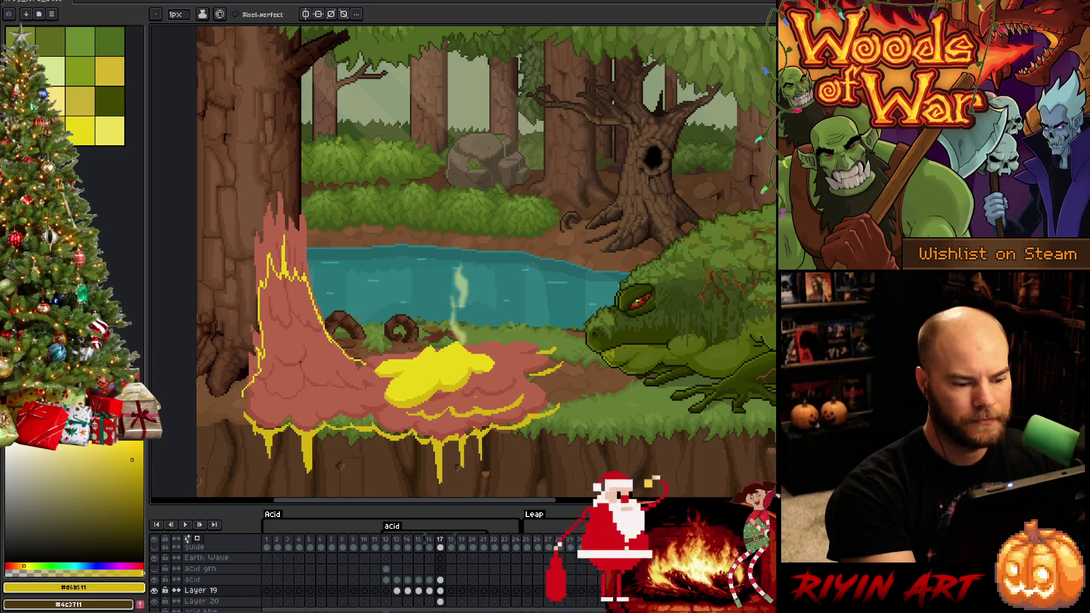
key("e")
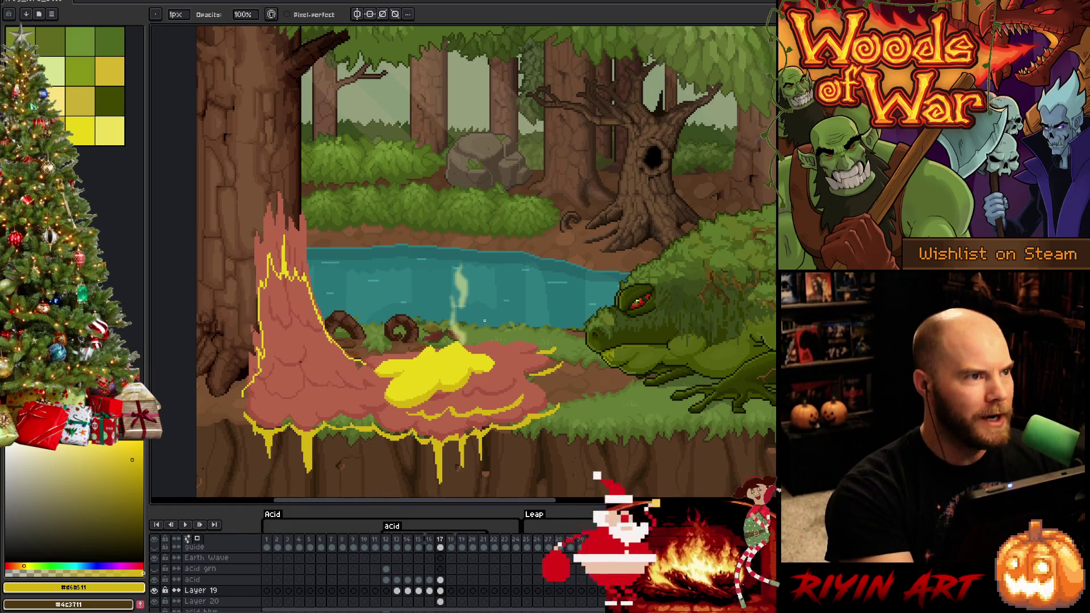
key("b")
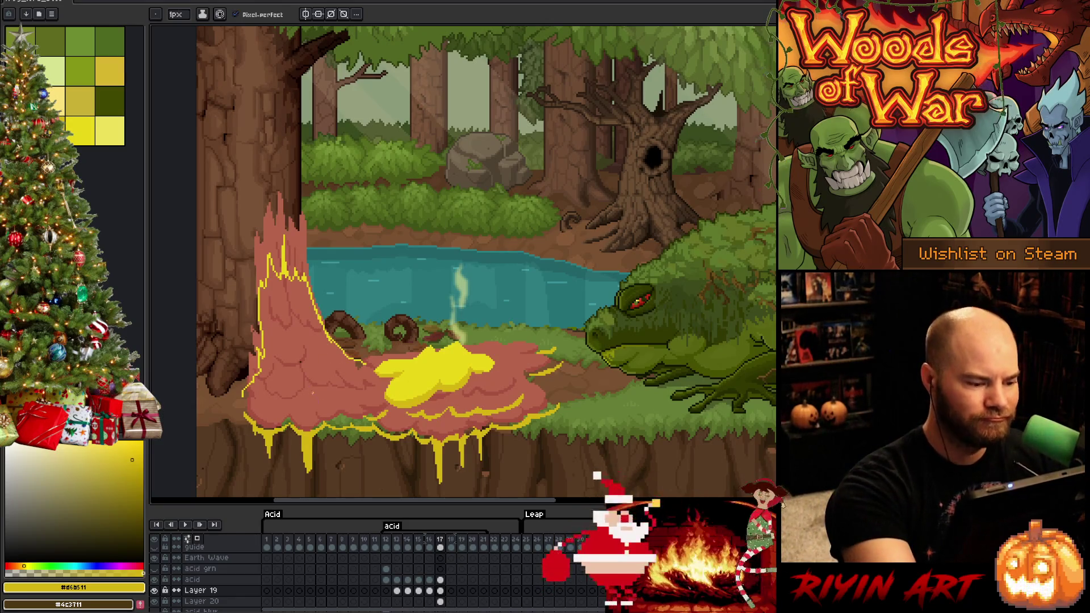
mouse_move(311, 397)
left_mouse_down()
mouse_move(376, 404)
mouse_move(366, 403)
left_mouse_up()
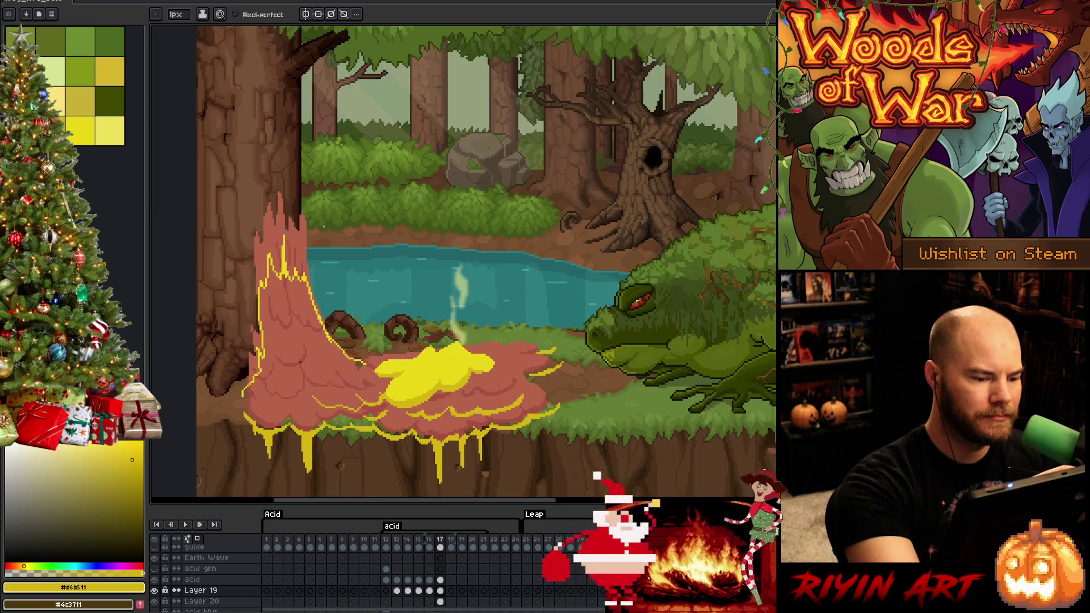
left_click_drag(376, 380, 361, 372)
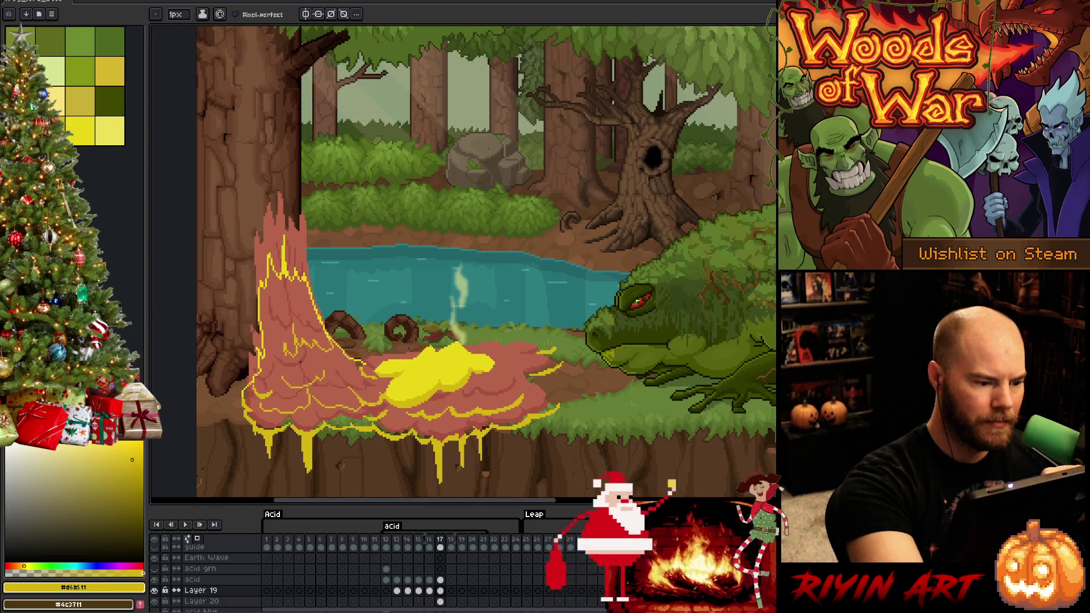
Step: Draw a thin yellow line down the trunk splash, undoing its stray pieces
key("e")
key("b")
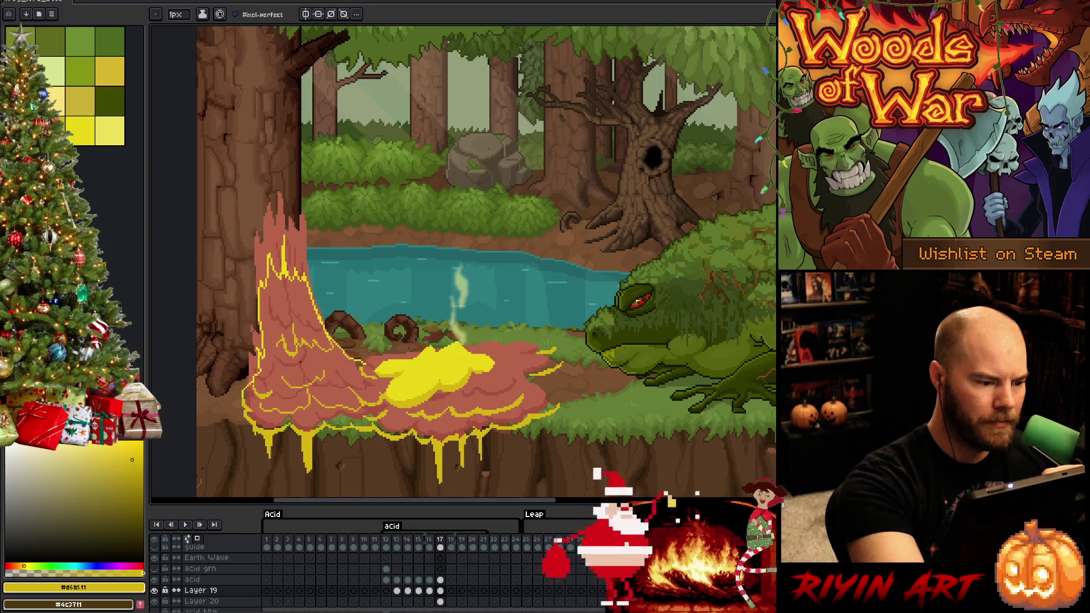
left_click_drag(284, 316, 291, 286)
key("ctrl+z")
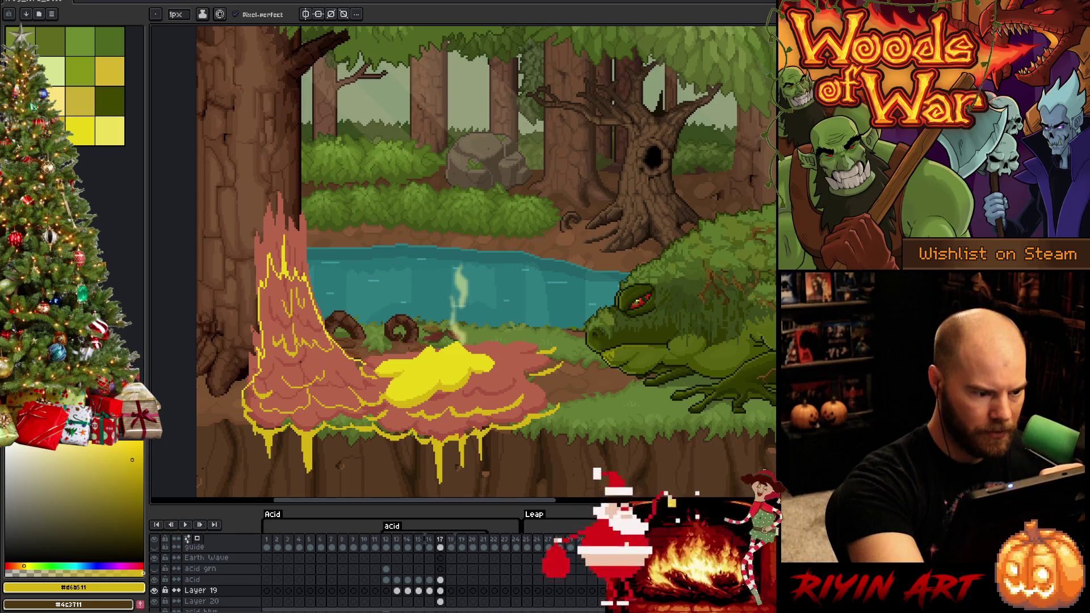
key("ctrl+z")
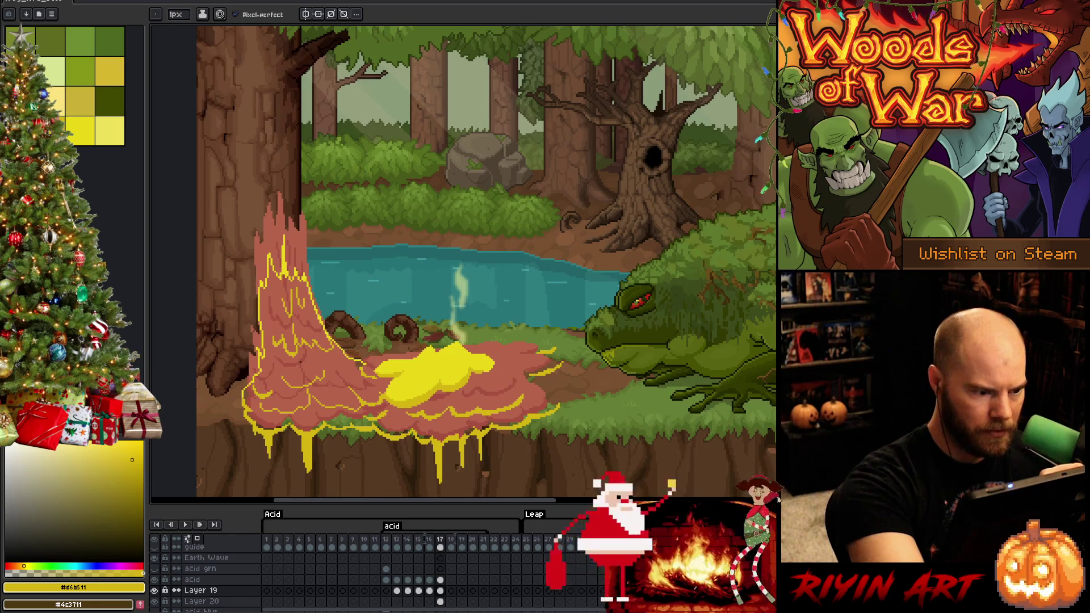
key("b")
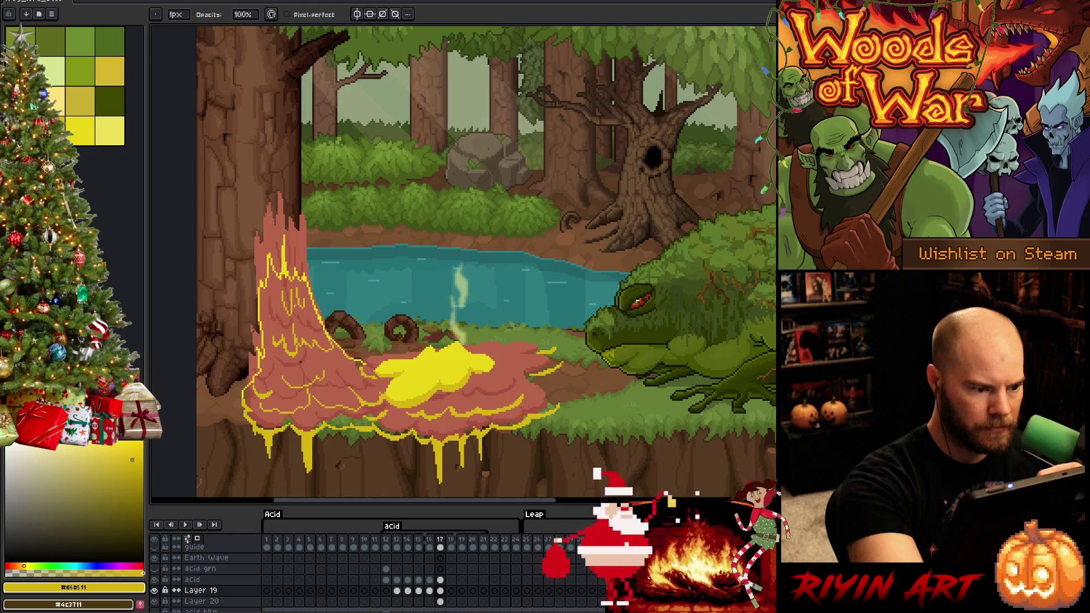
key("e")
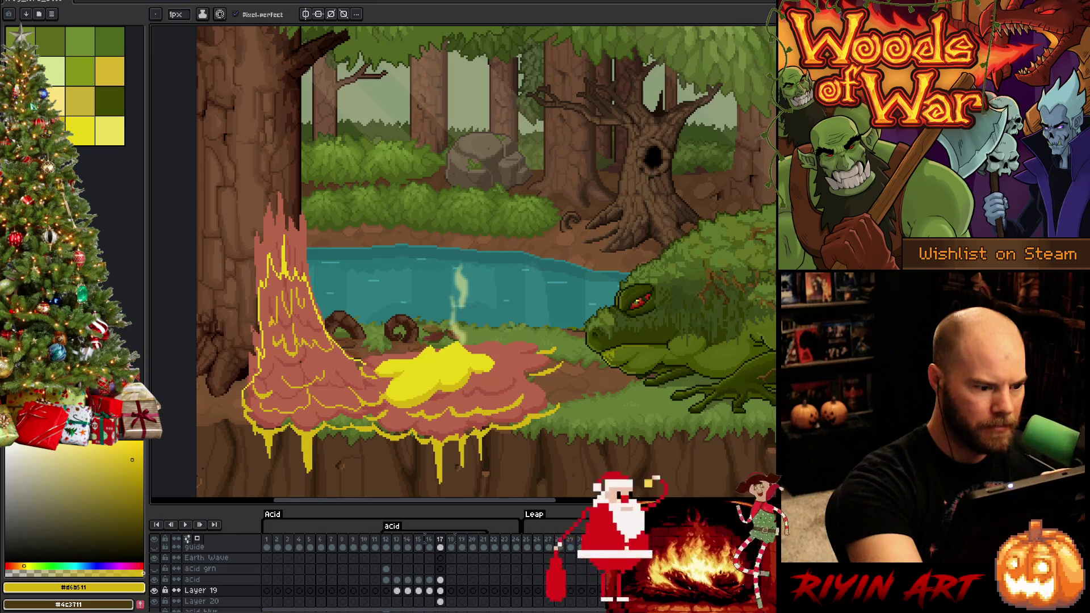
key("b")
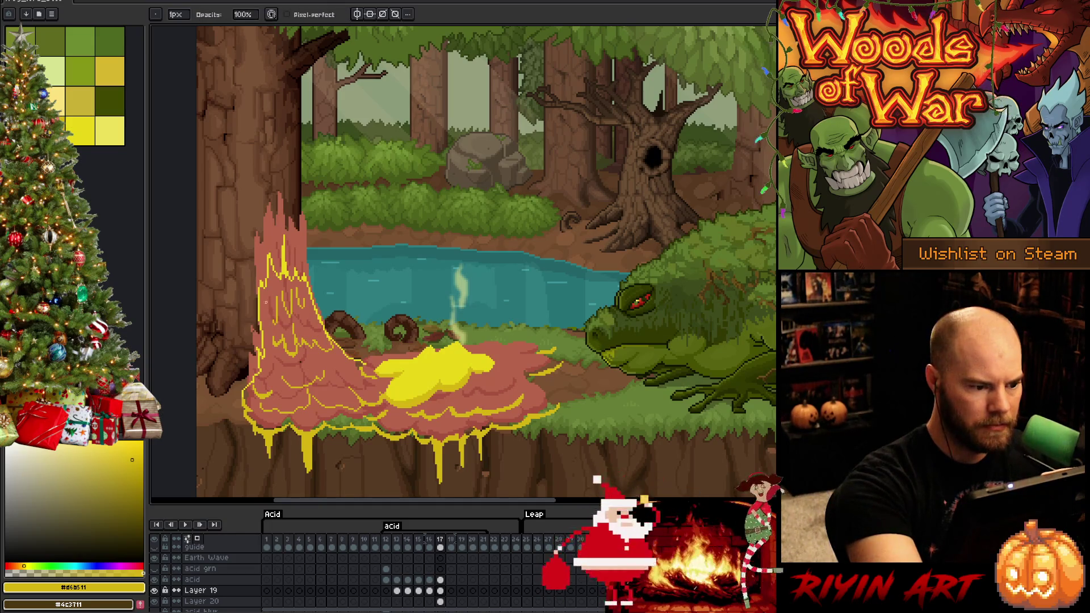
key("e")
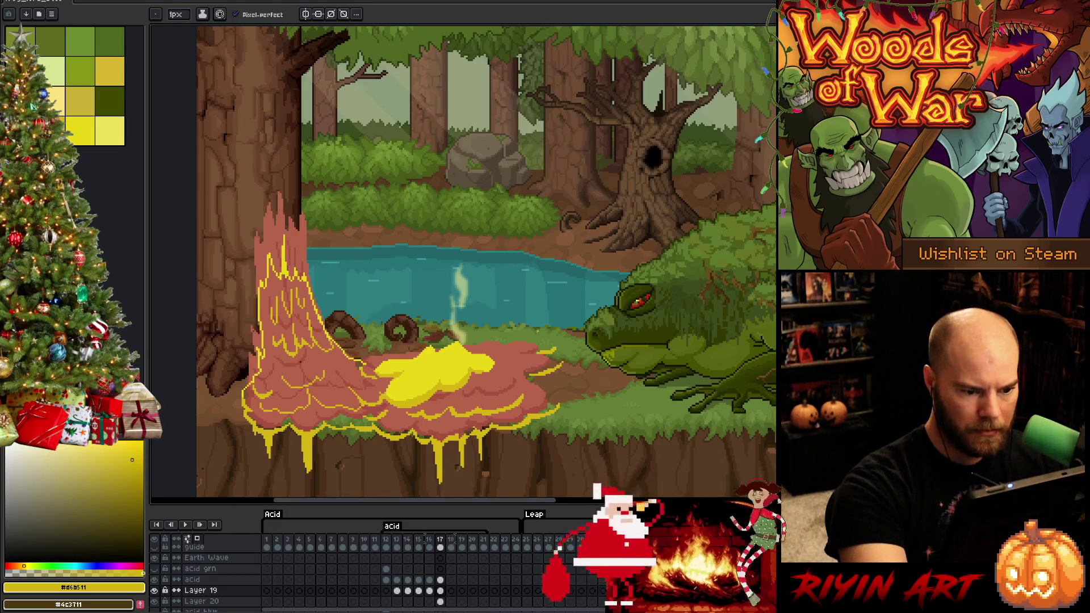
Step: Outline the puddle's top edge in the brighter yellow
left_click(443, 369, "alt")
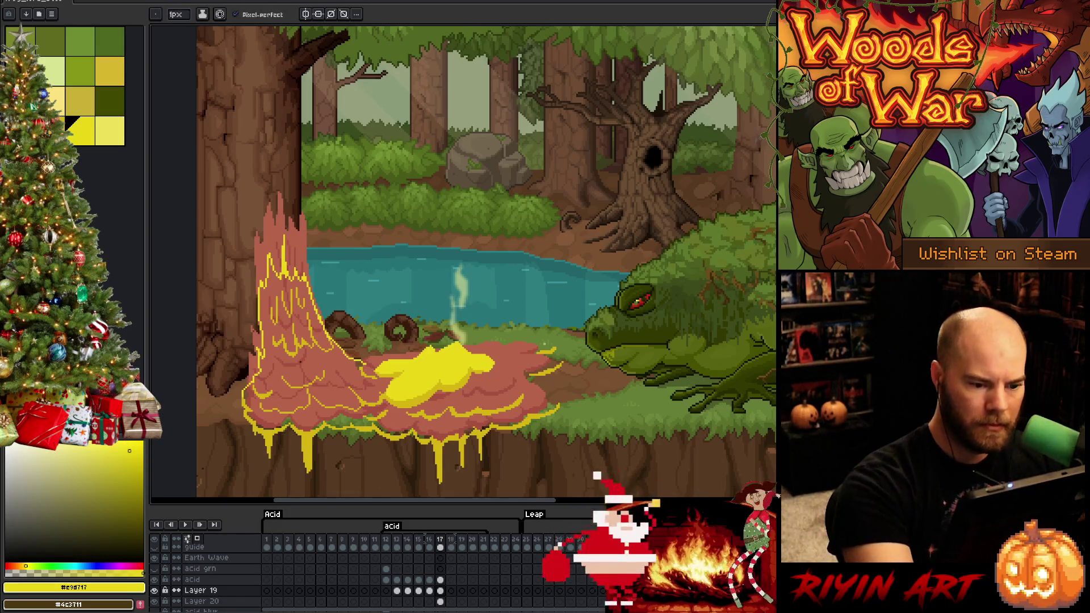
left_click_drag(555, 345, 522, 343)
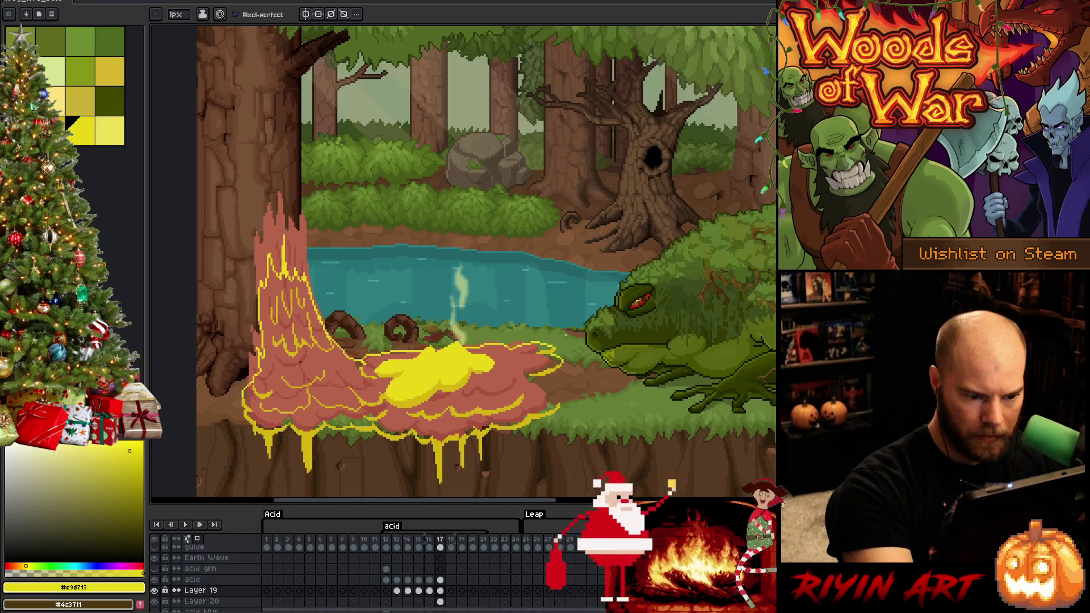
left_click_drag(539, 377, 559, 387)
key("ctrl+z")
key("ctrl+z")
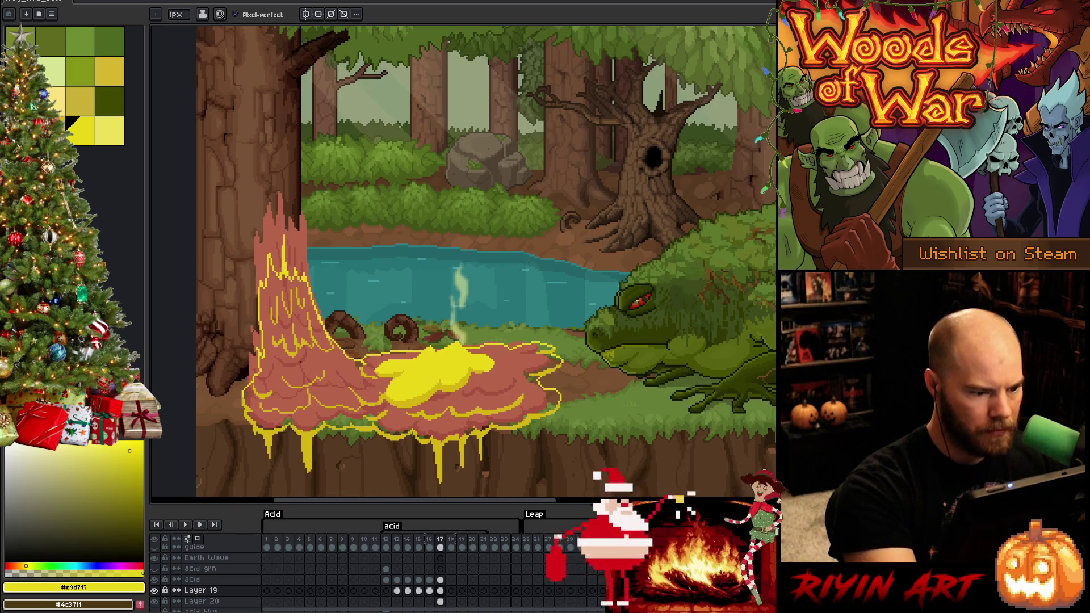
Step: Paint Bucket fill the pink splash and trunk area with yellow
key("g")
left_click(341, 392)
key("b")
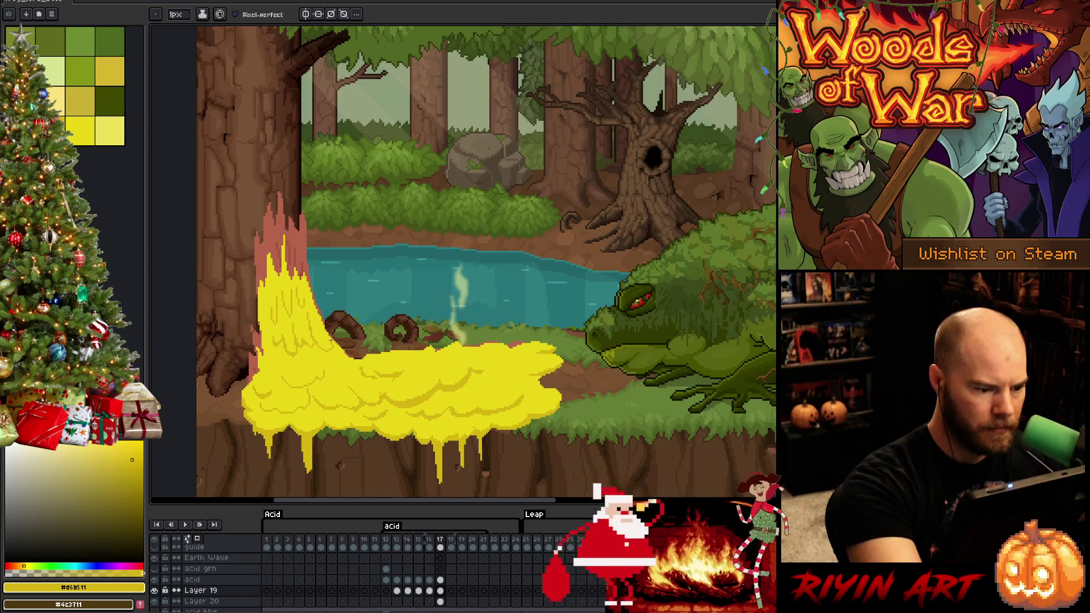
Step: Sample the darker yellow from the acid, then toggle between #e9d717 and #d6b511
key("i")
left_click(337, 403)
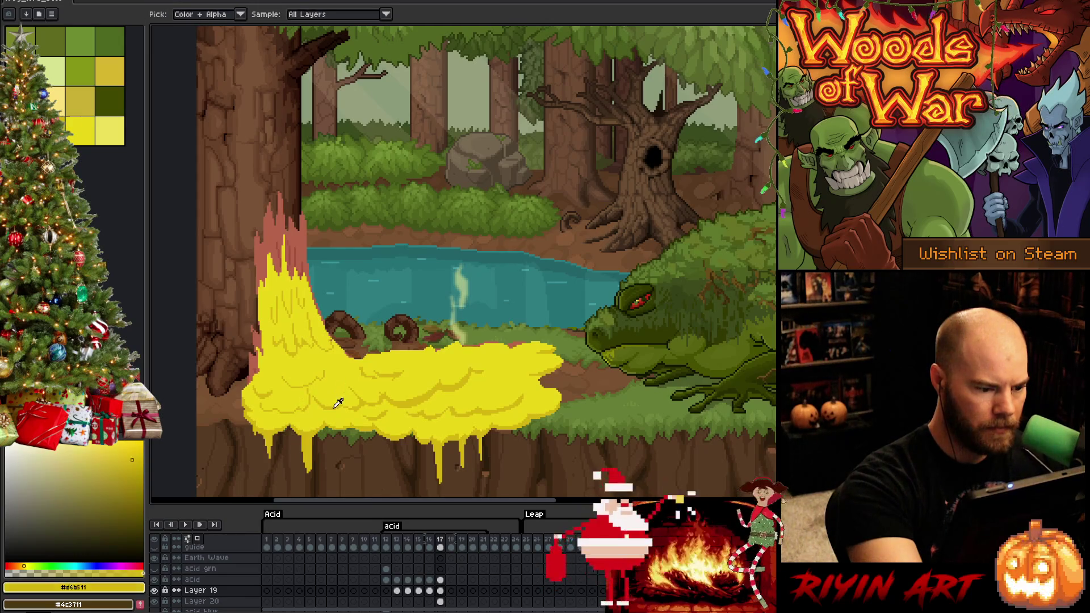
key("b")
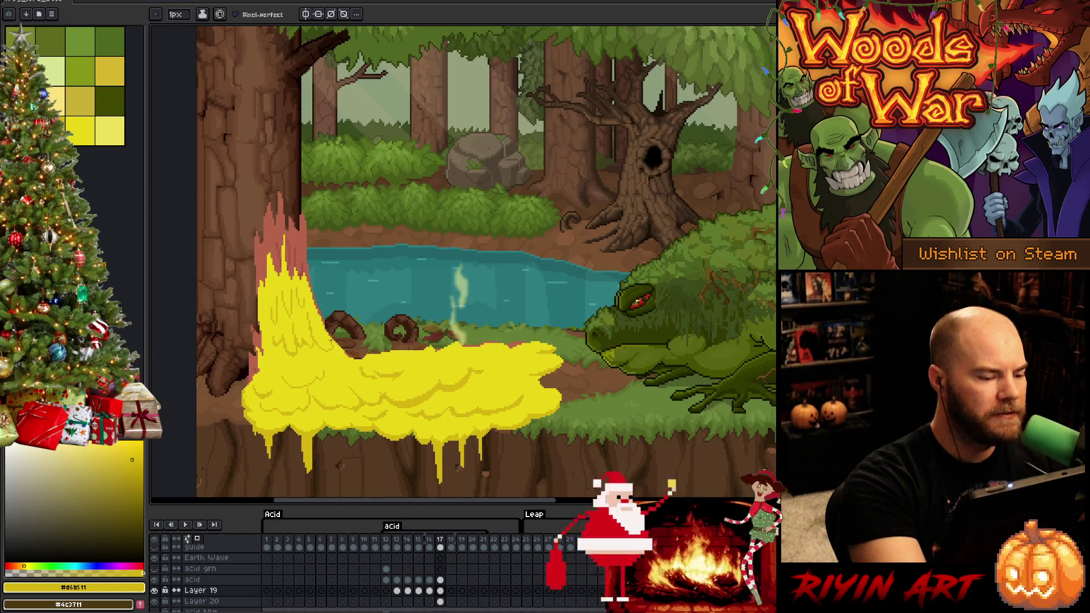
left_click(65, 118)
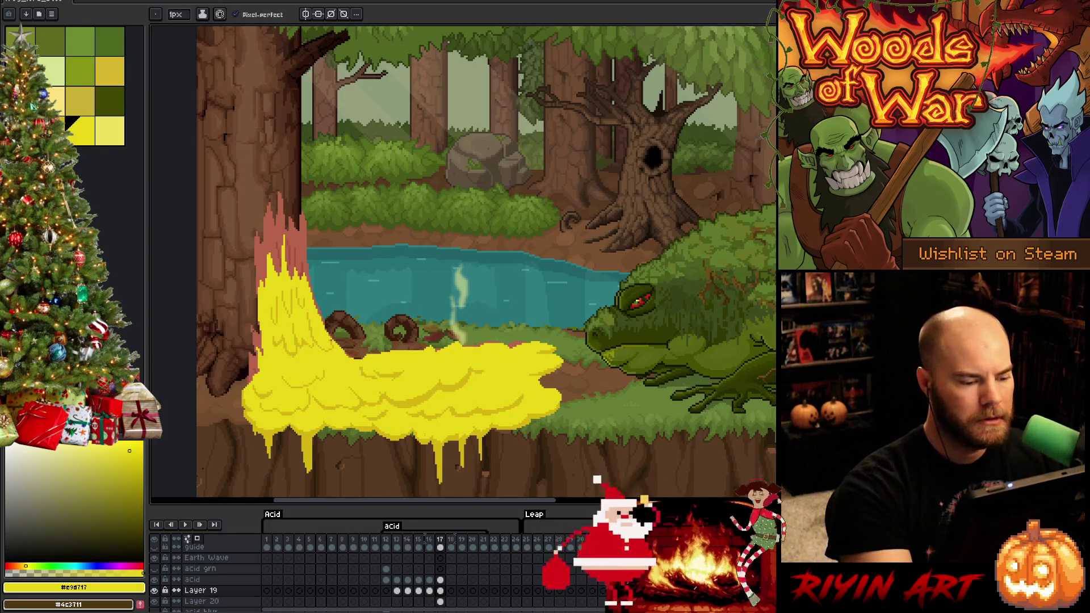
left_click(109, 71)
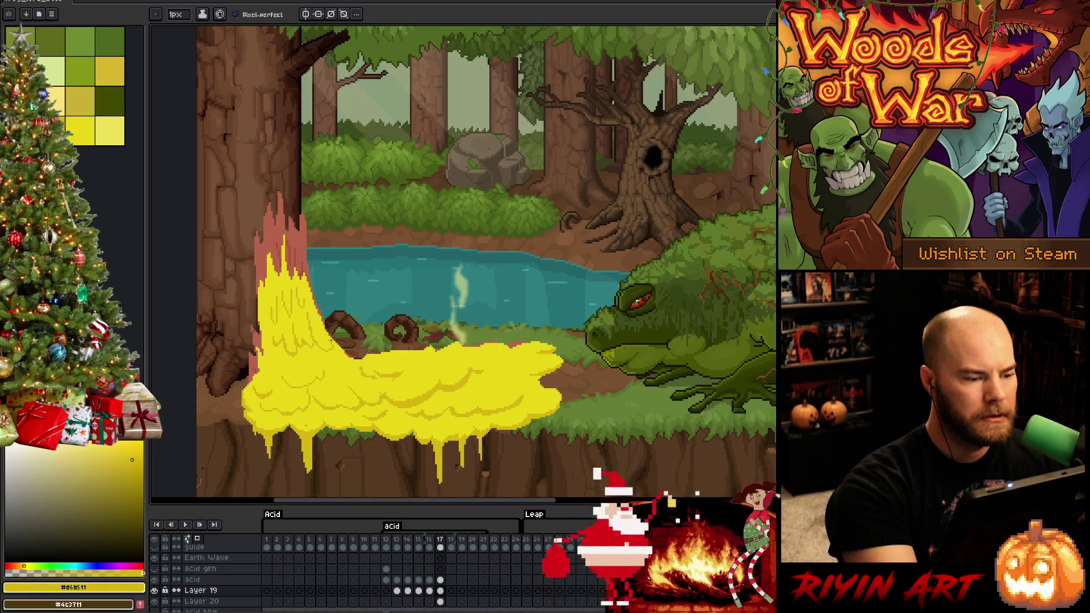
Step: Save the file and play the animation to review the spit
key("v")
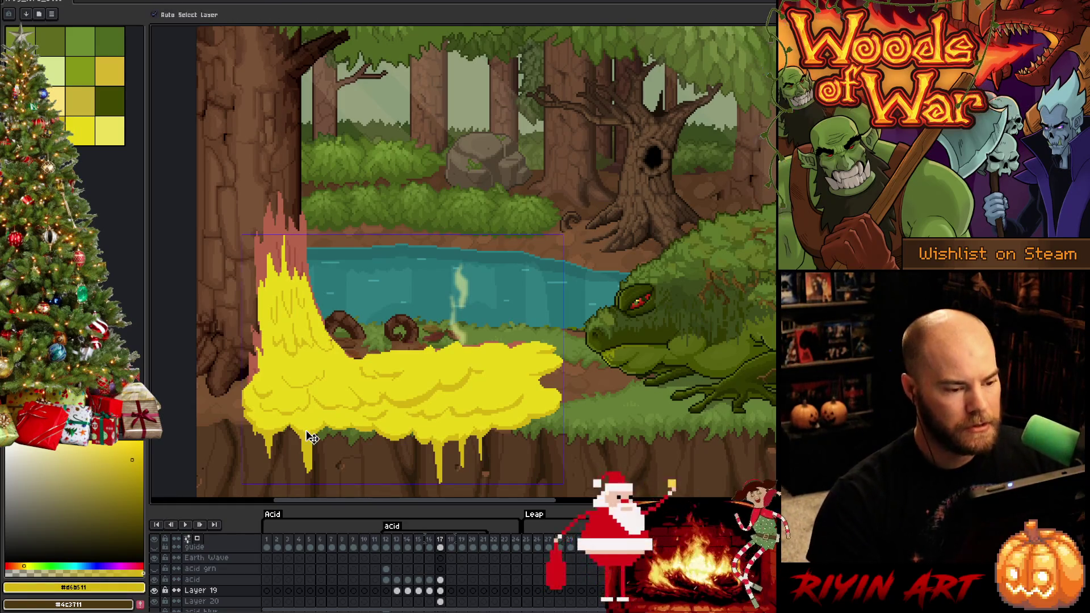
key("ctrl+s")
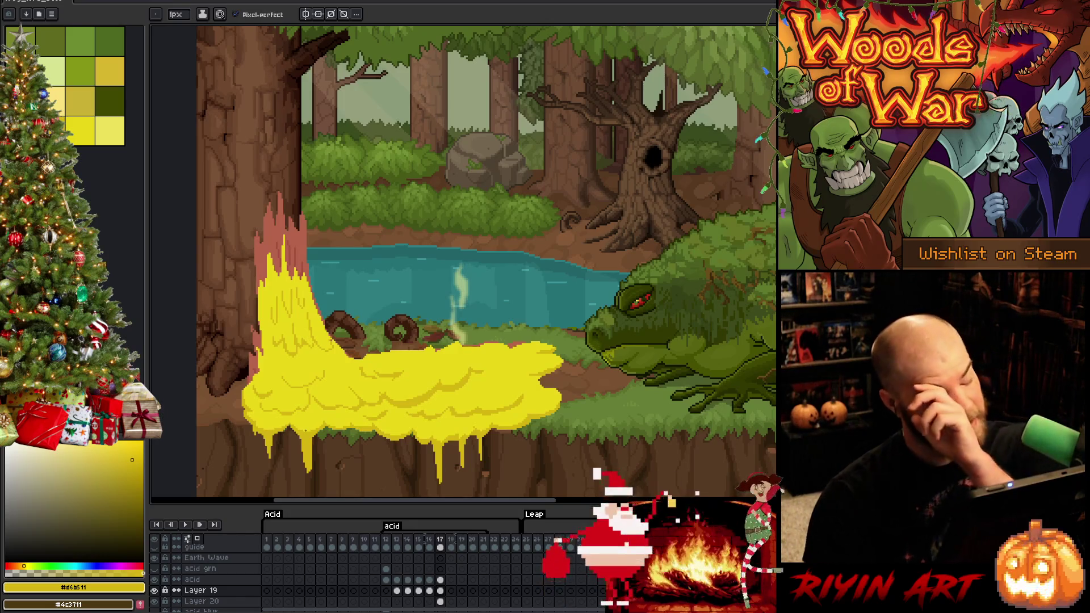
key("Return")
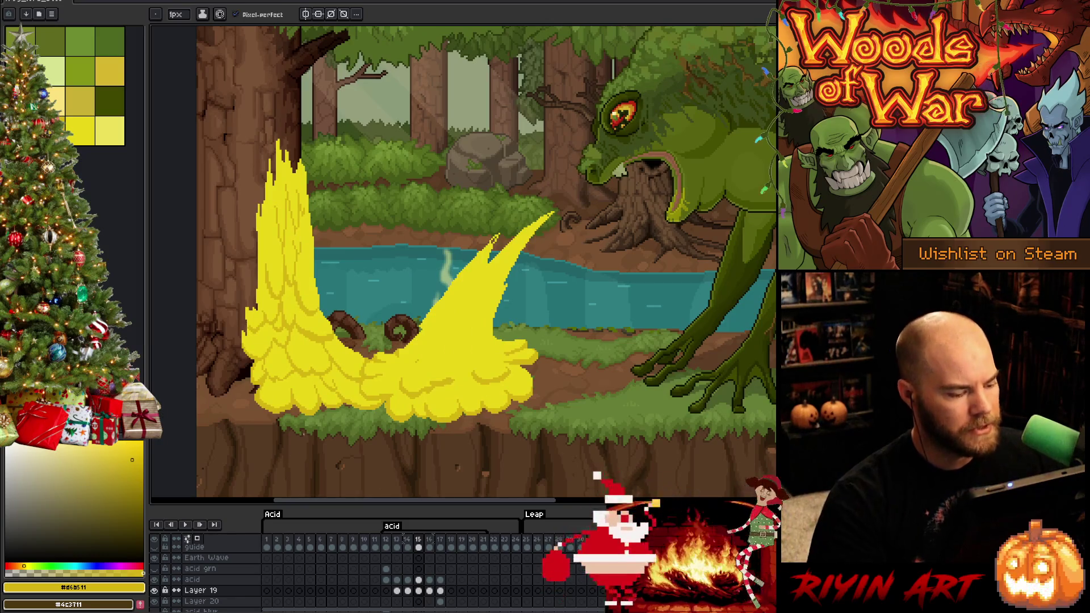
Step: Solo the acid layer on frame 15 and pick the brighter yellow #e9d717
left_click(155, 579, "alt")
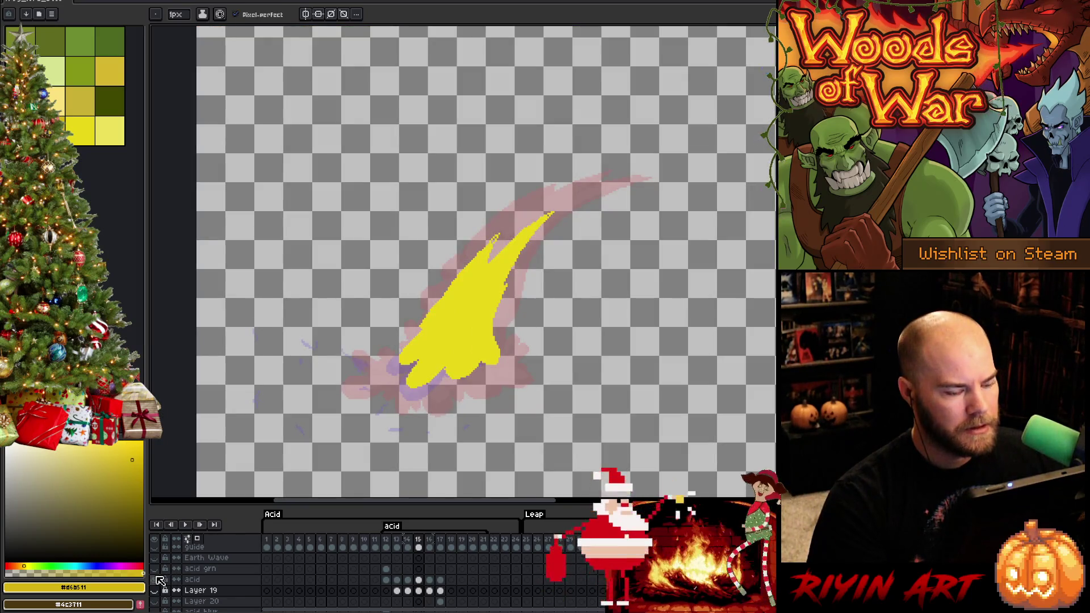
key("Right")
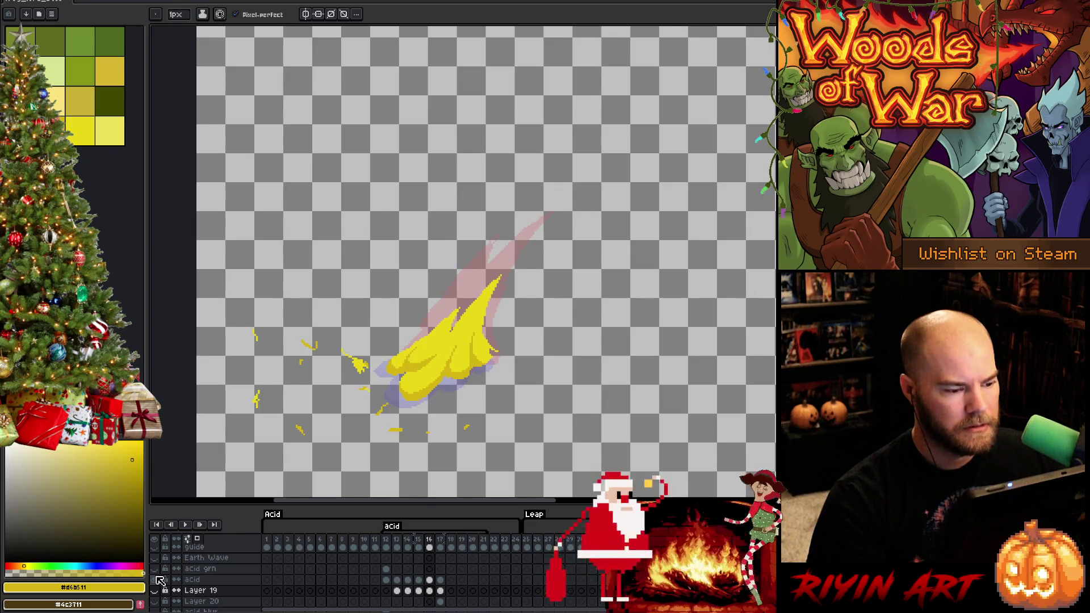
key("Left")
key("Left")
key("Right")
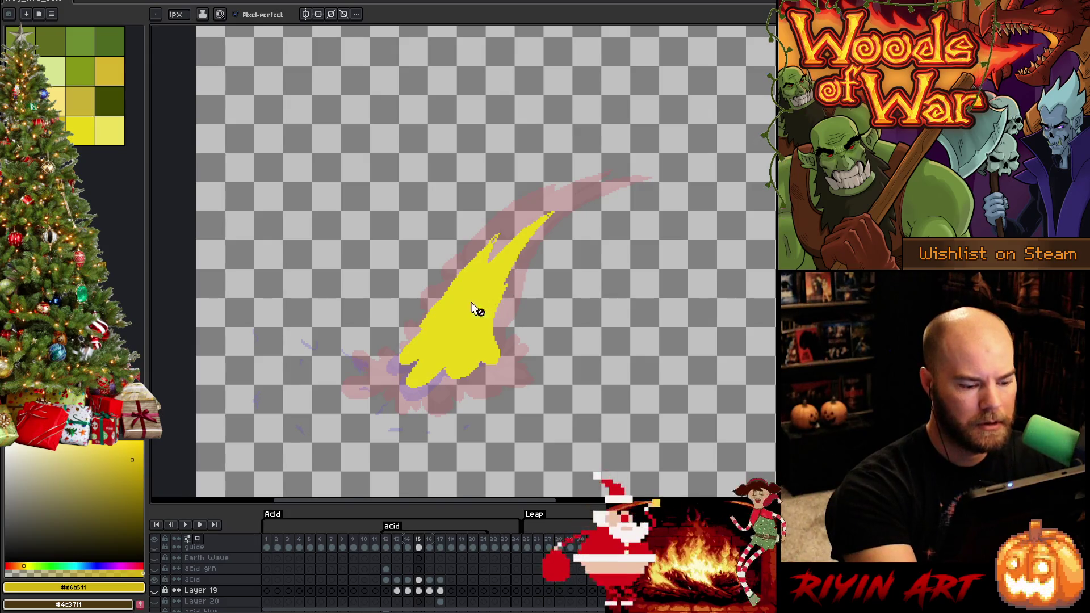
left_click(418, 580)
left_click(68, 120)
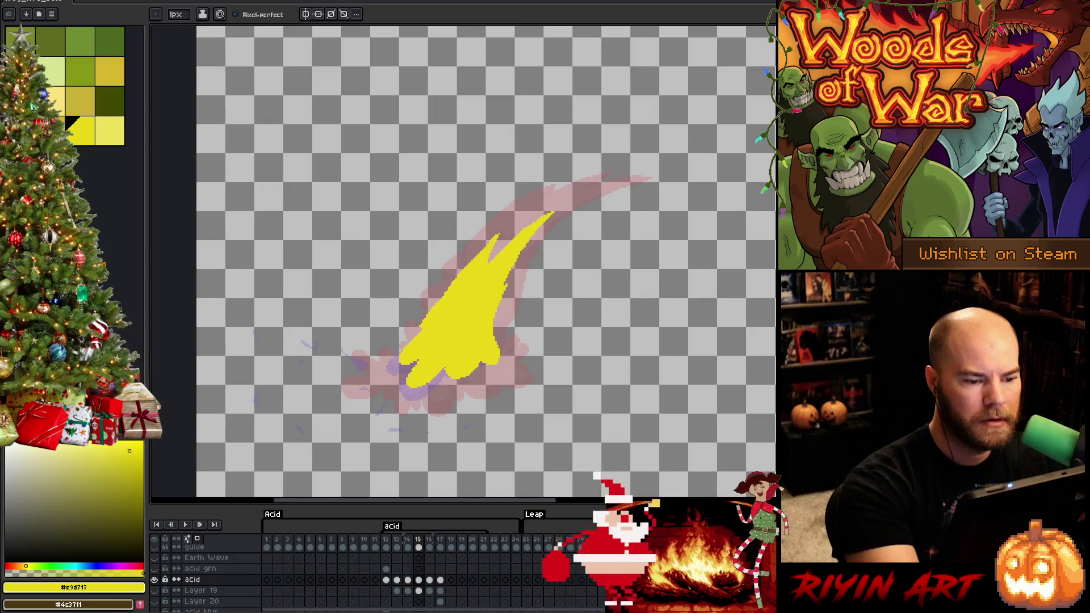
Step: Fill the whole acid shape with #e9d717, reselect #d6b511, and return to frame 17
key("w")
left_click(449, 322)
key("f")
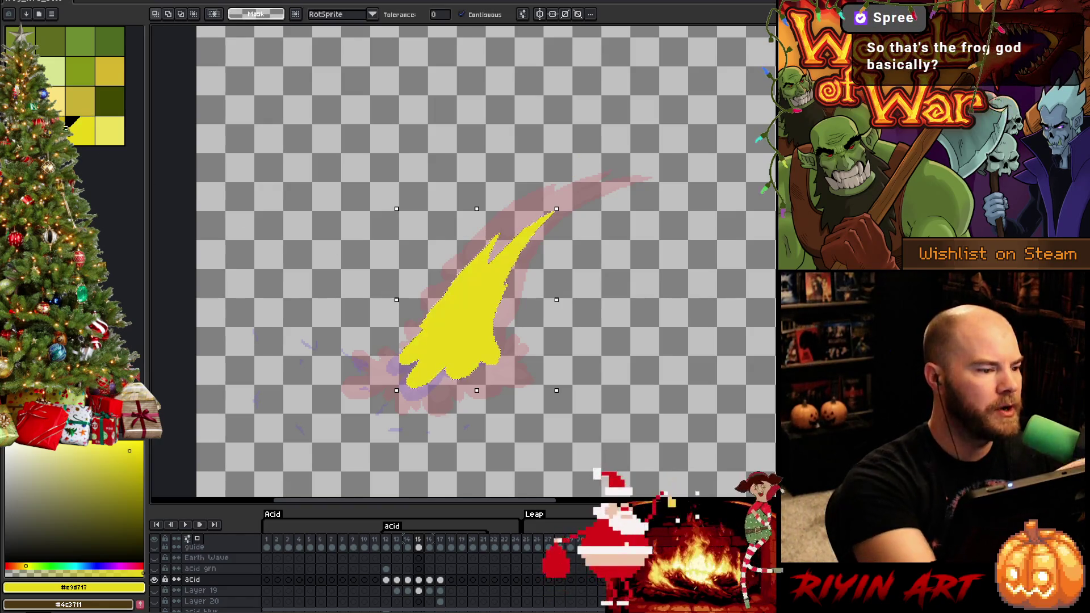
key("b")
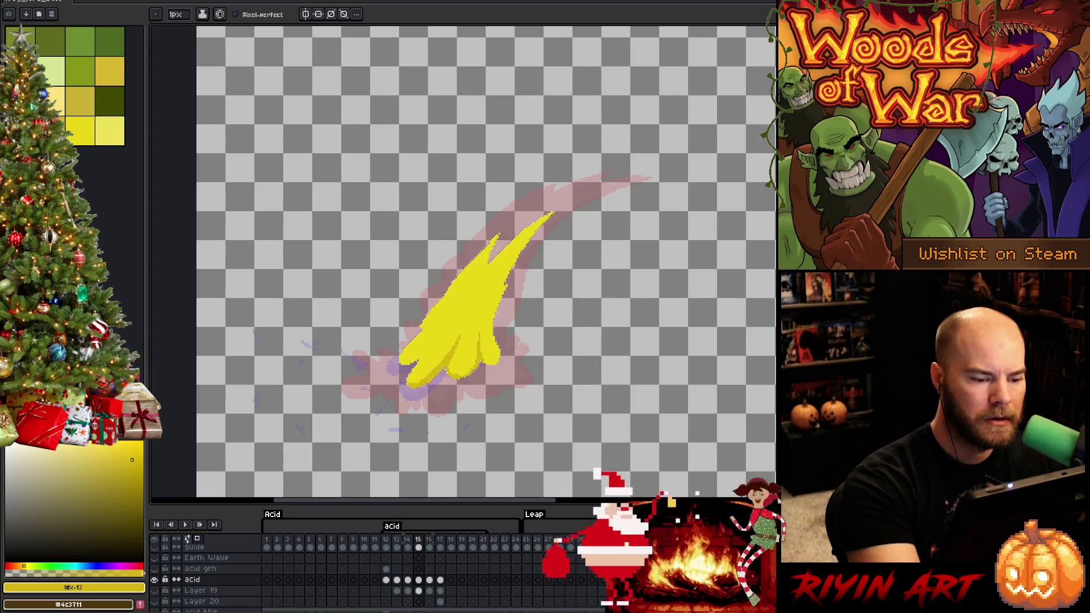
left_click(455, 329, "alt")
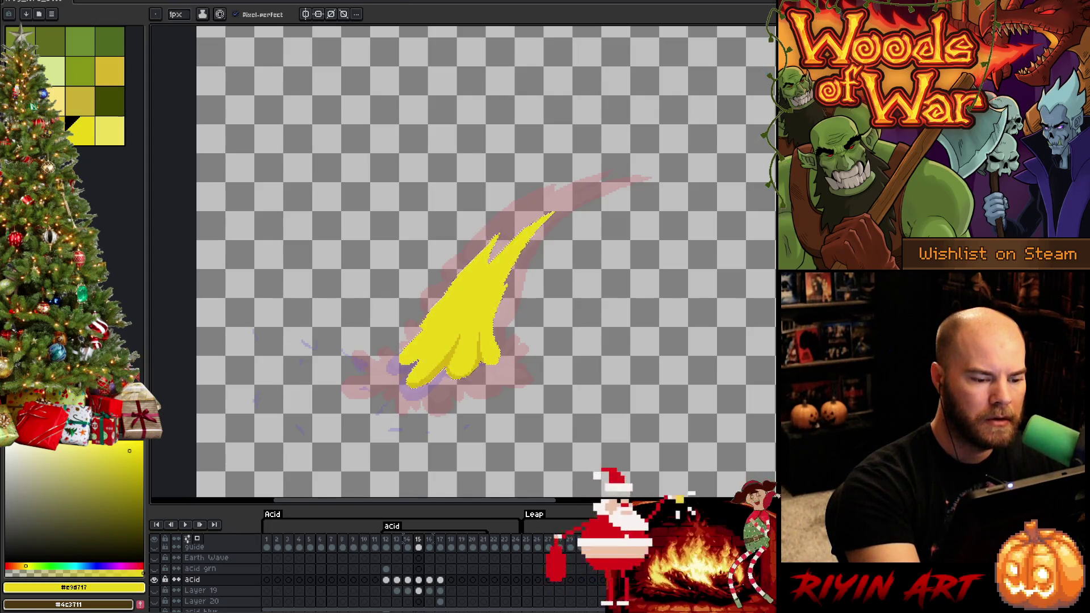
left_click(132, 460)
left_click(440, 601)
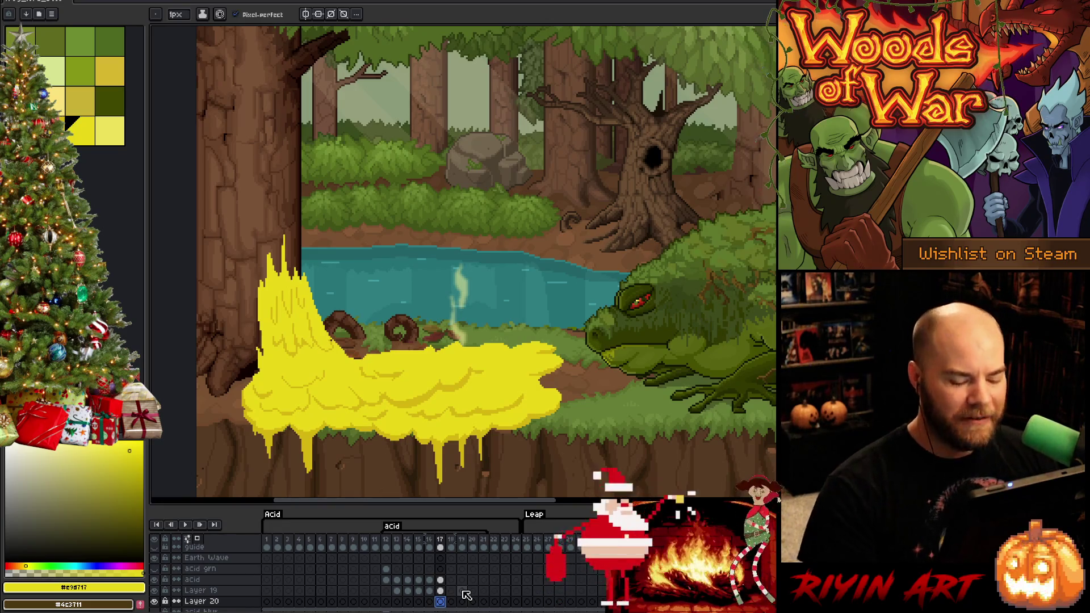
key("Return")
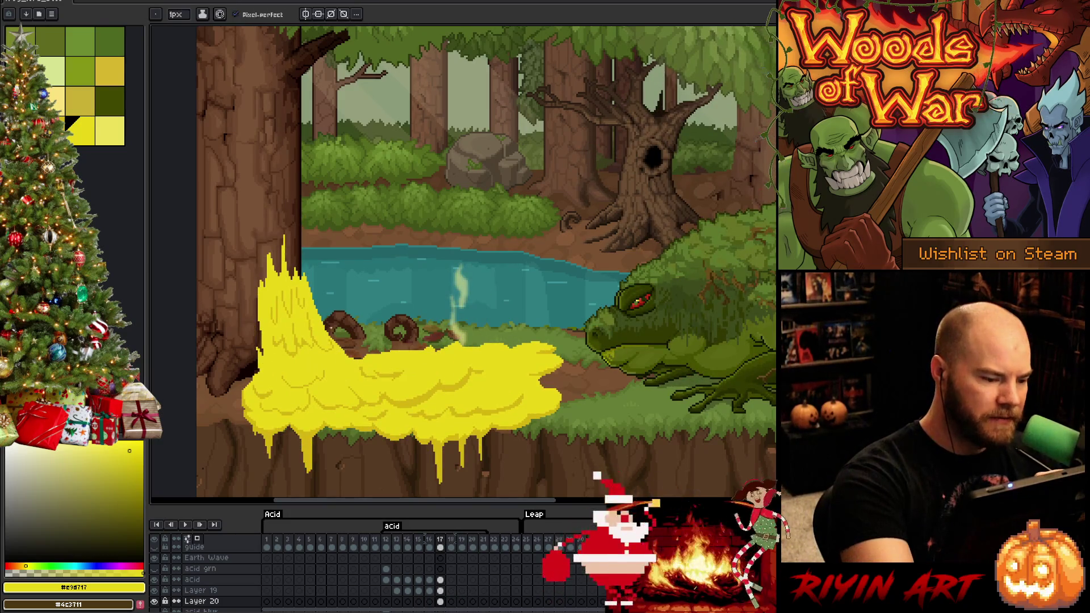
left_click(397, 386, "alt")
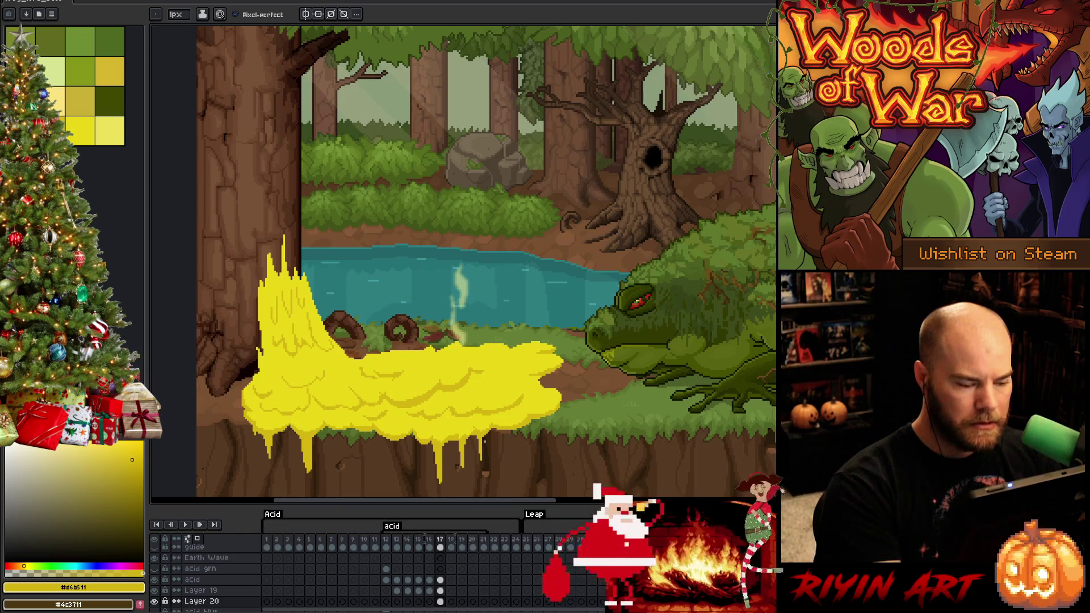
key("Left")
key("Right")
key("Left")
key("Right")
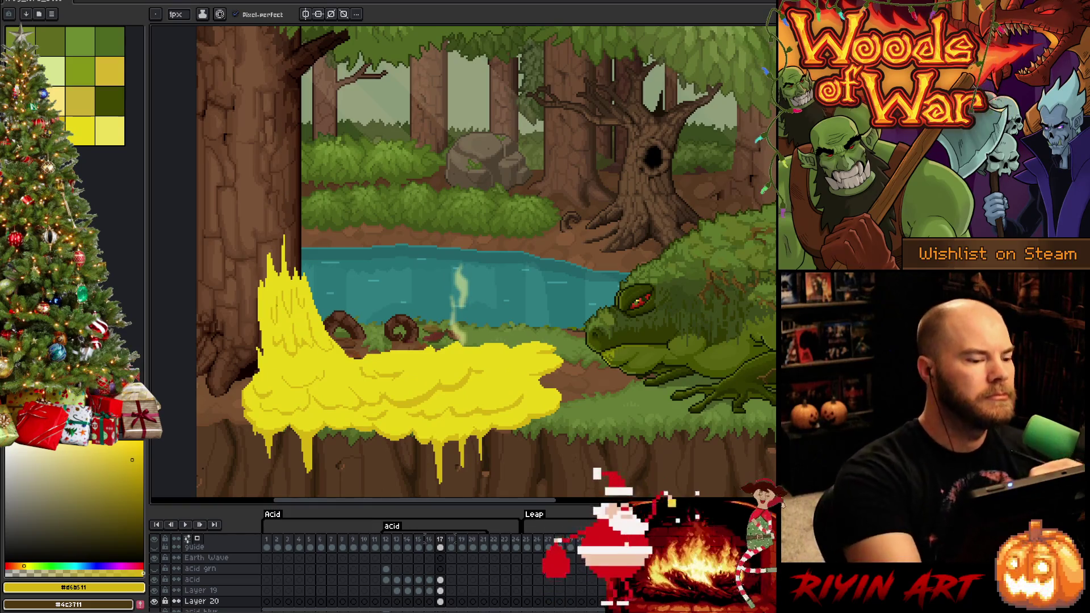
left_click(79, 130)
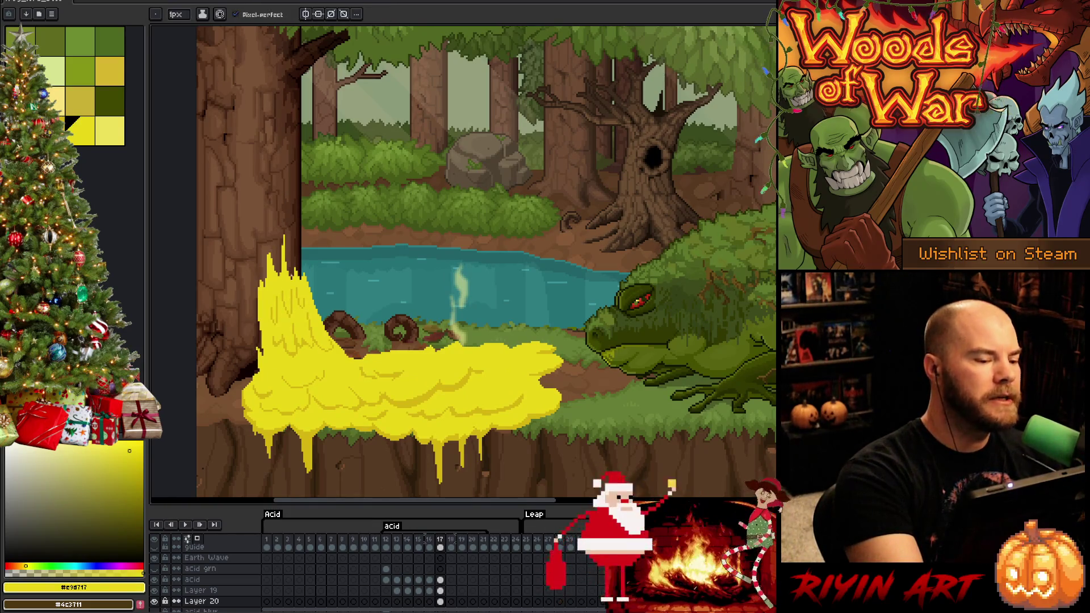
left_click(440, 591)
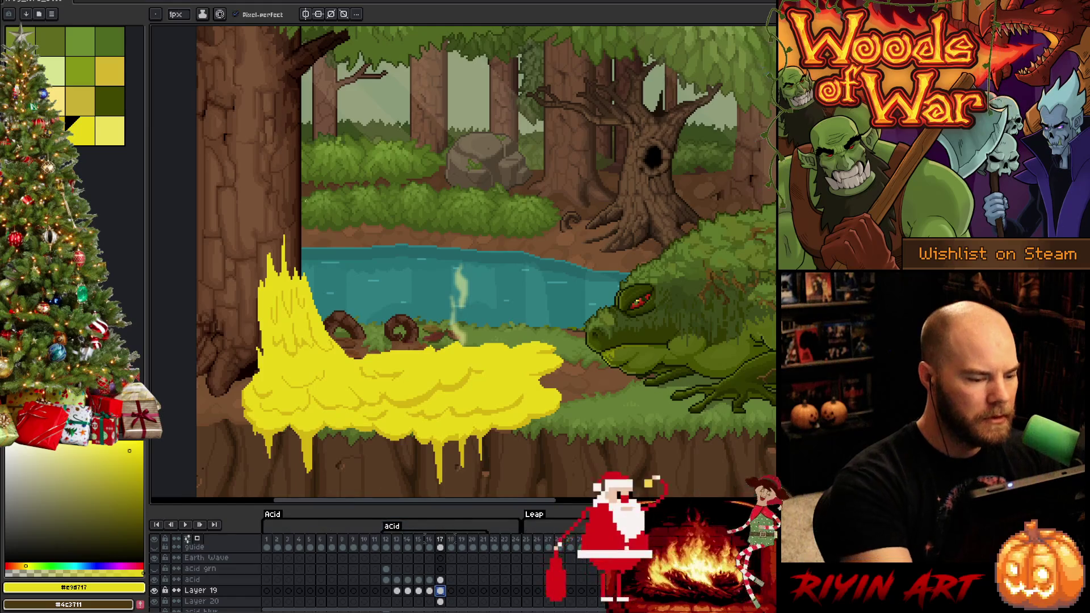
left_click(154, 591)
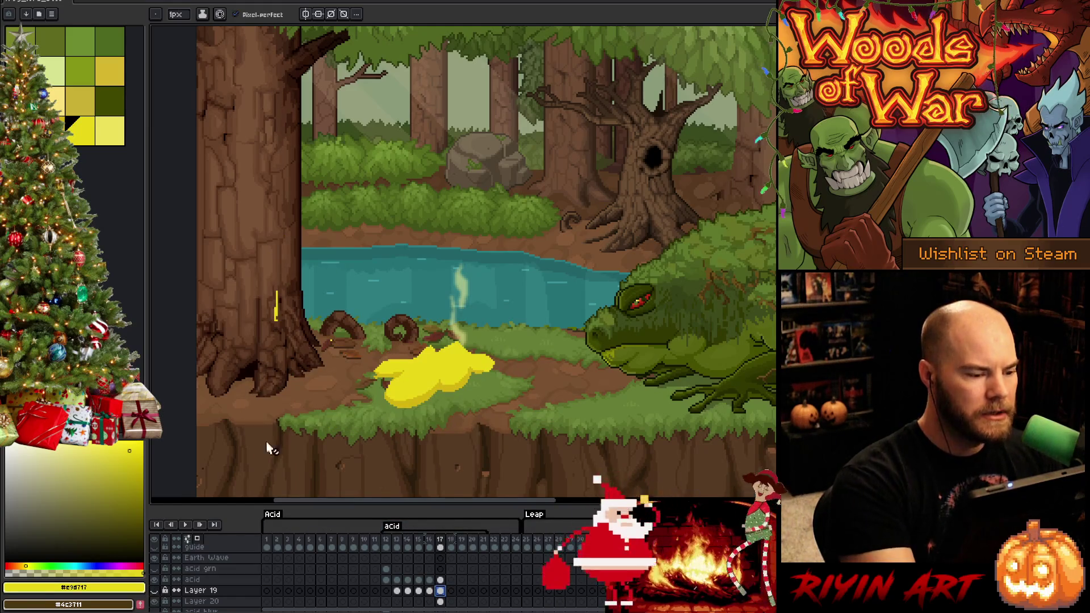
left_click(154, 590)
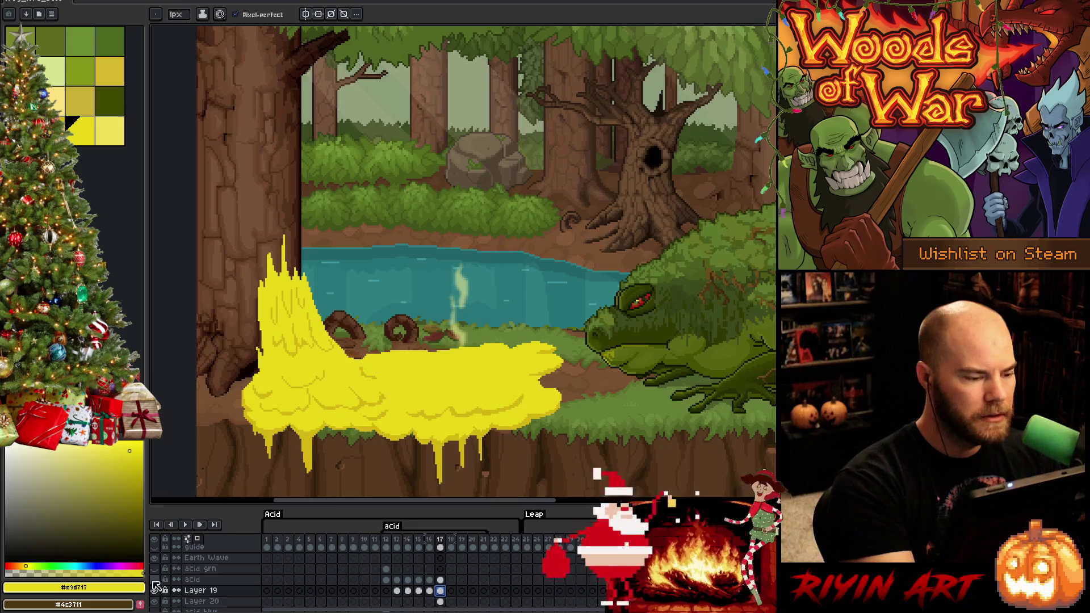
left_click(441, 591)
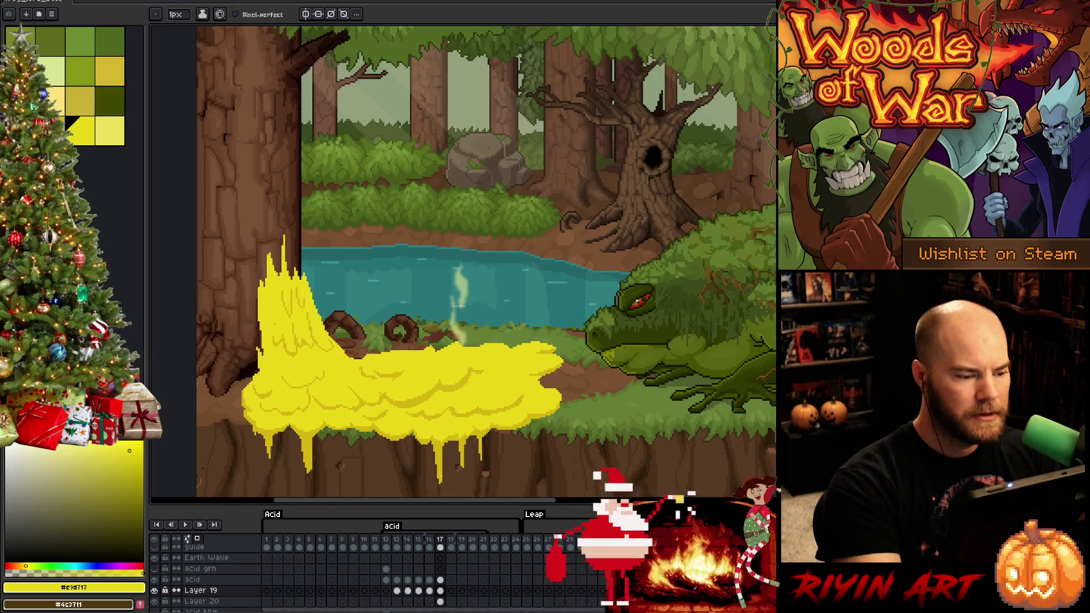
key("i")
key("b")
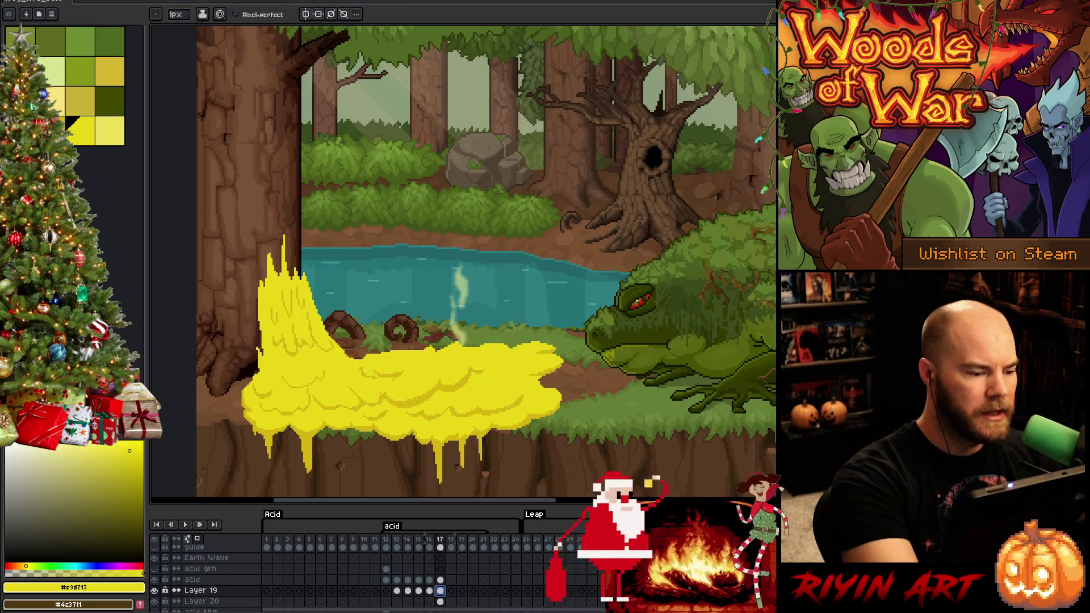
key("Return")
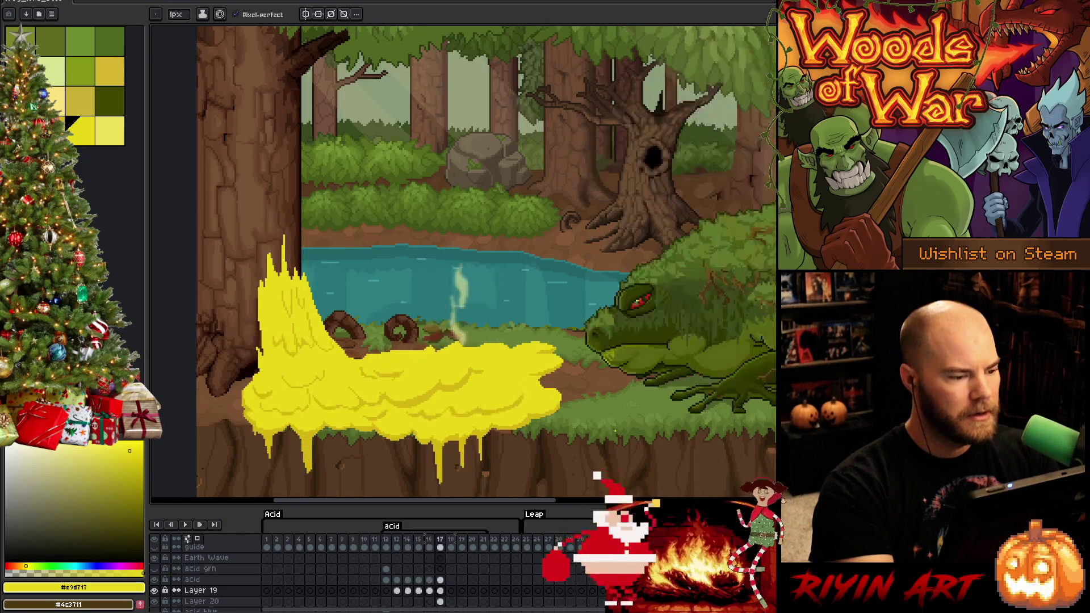
key("Return")
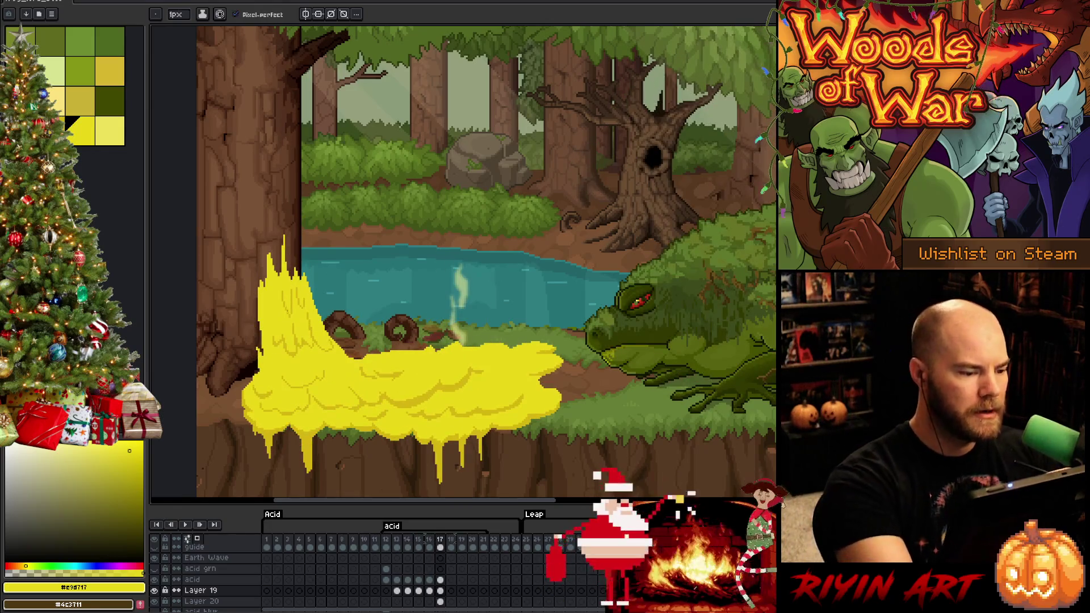
key("i")
left_click(297, 307)
key("b")
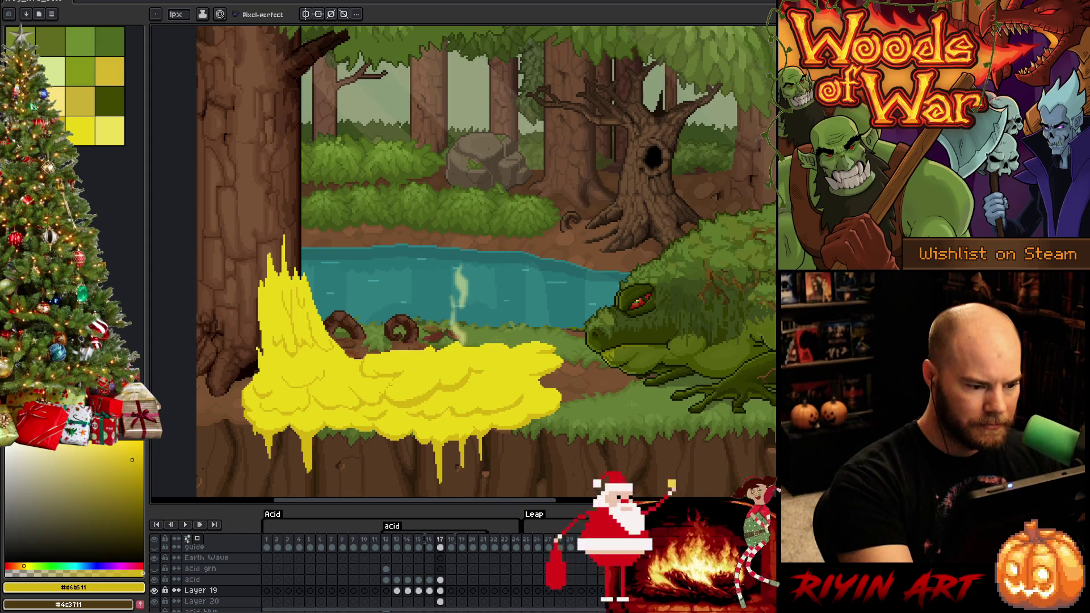
left_click(440, 580)
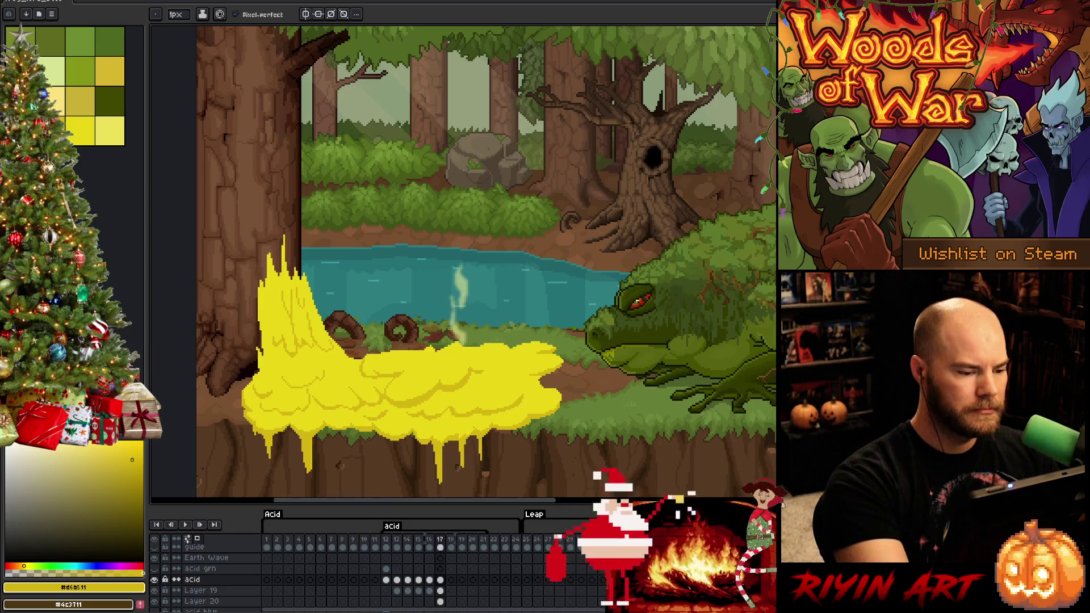
Step: Flip back and forth through frames 15 to 17 to compare the acid splash
key("Left")
key("Right")
key("Left")
key("Right")
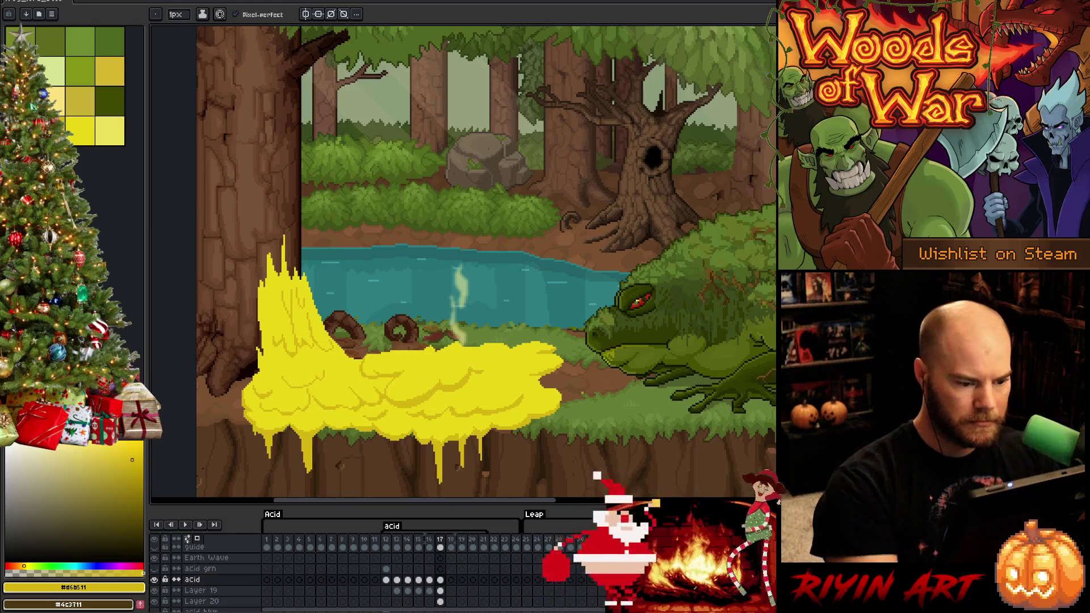
key("Left")
key("Right")
key("Left")
key("Left")
key("Right")
key("Right")
key("Left")
key("Left")
key("Right")
key("Right")
key("Left")
key("Left")
key("Right")
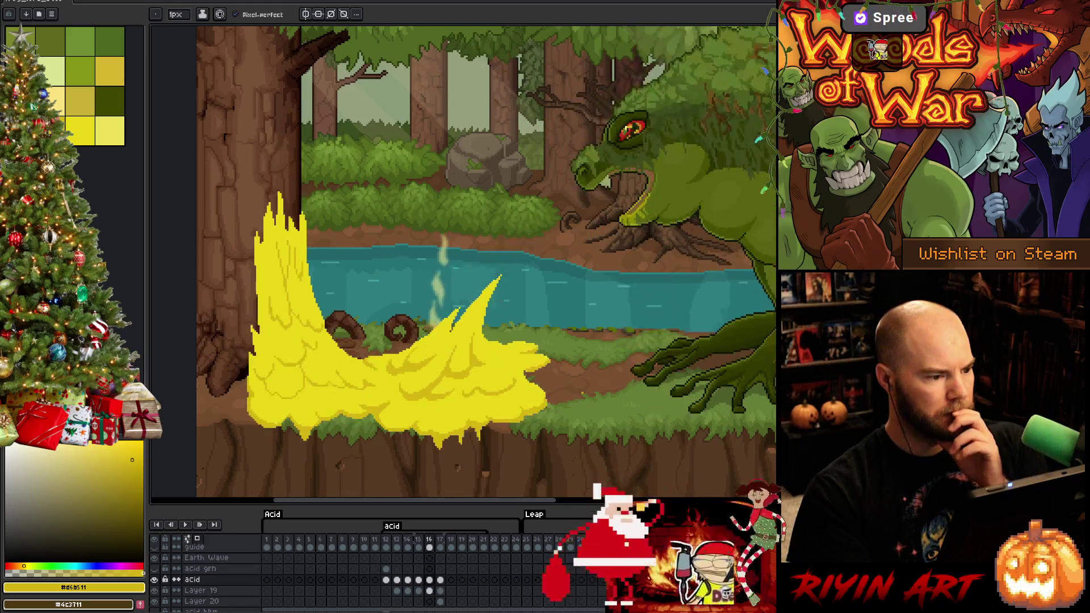
key("Right")
key("Left")
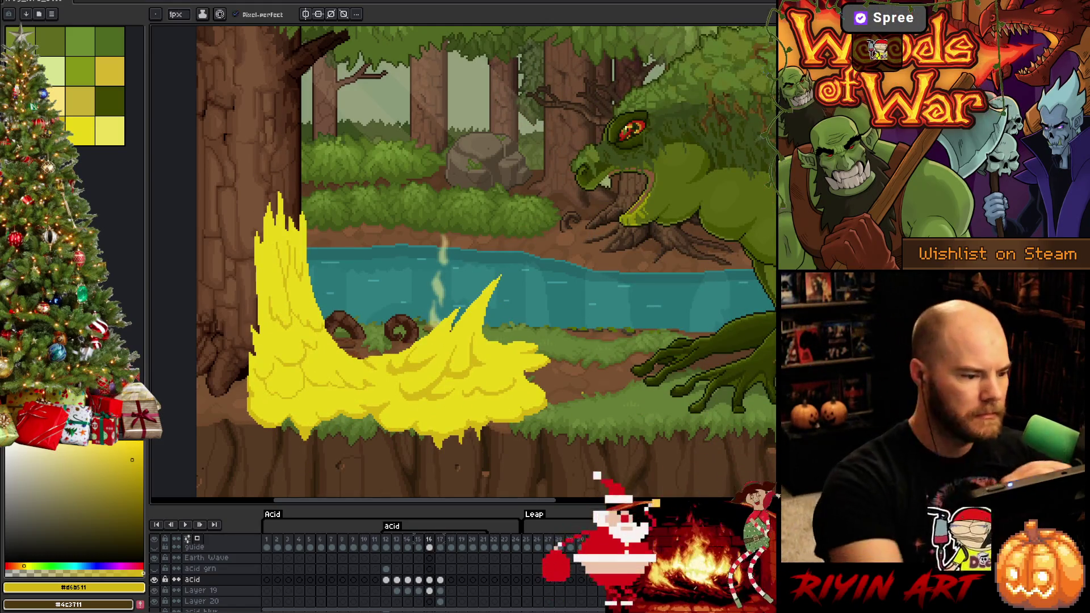
Step: Go to frame 16 and compare its acid pose with the neighbouring frames
left_click(79, 130)
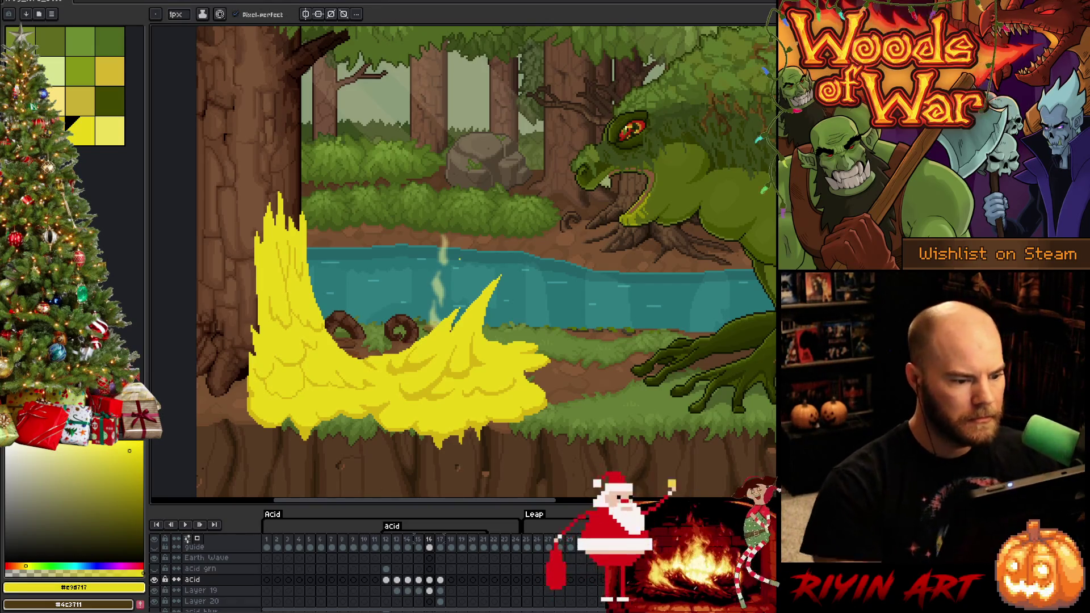
key("Left")
key("Right")
key("Right")
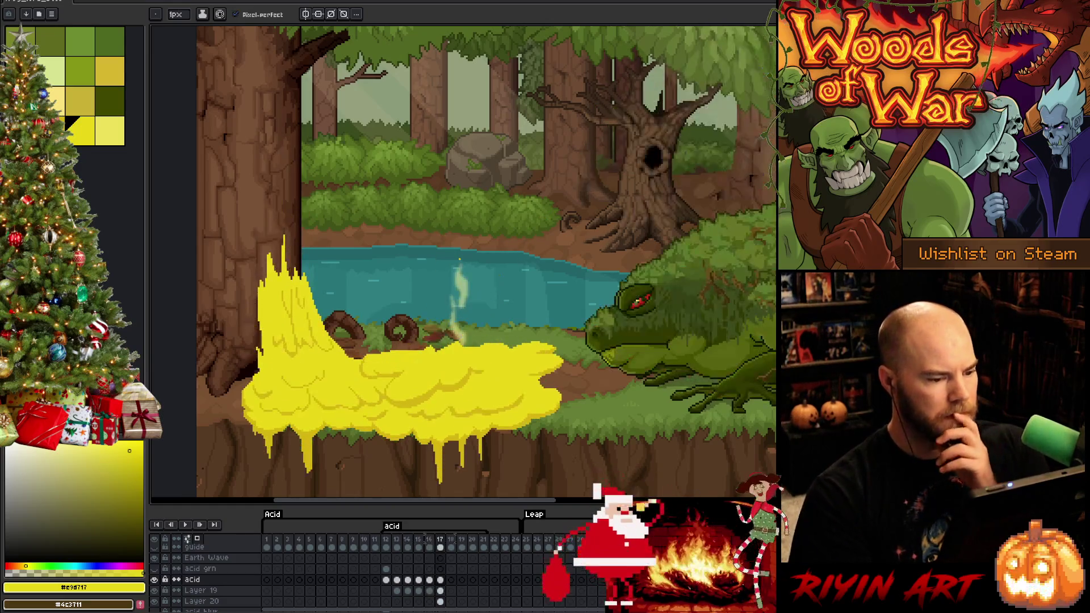
key("Left")
key("Left")
key("Right")
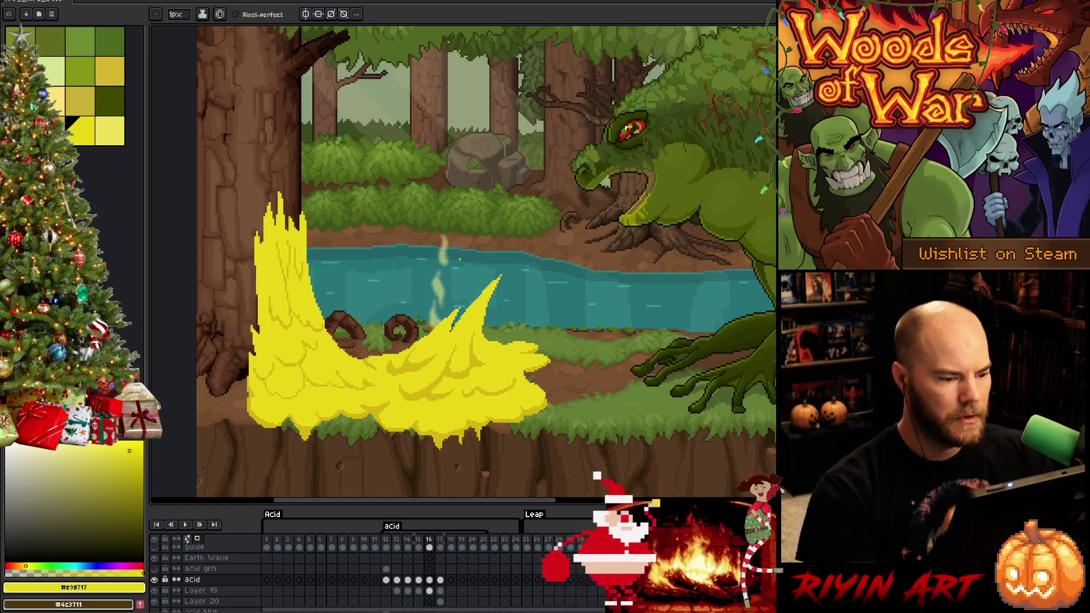
Step: Toggle between transform and pencil, then play the animation and stop playback
key("ctrl+v")
key("Return")
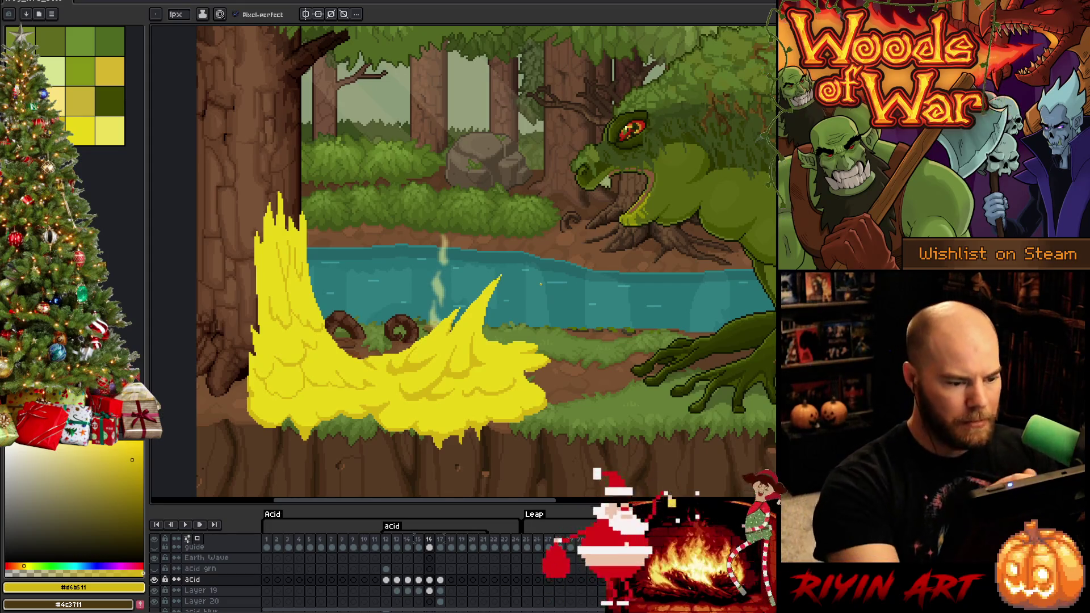
key("ctrl+v")
key("Return")
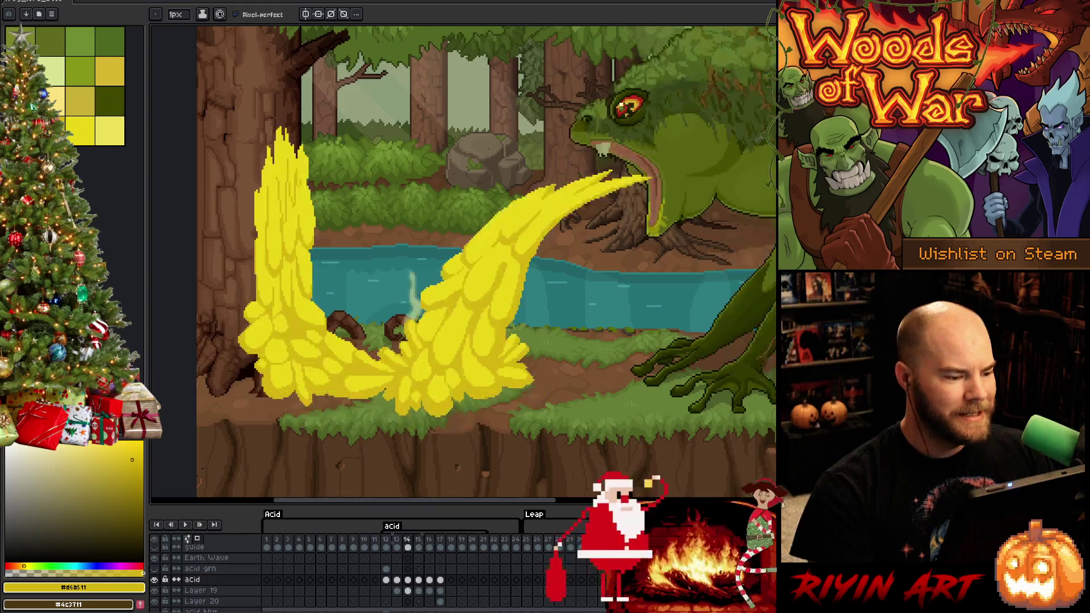
key("Return")
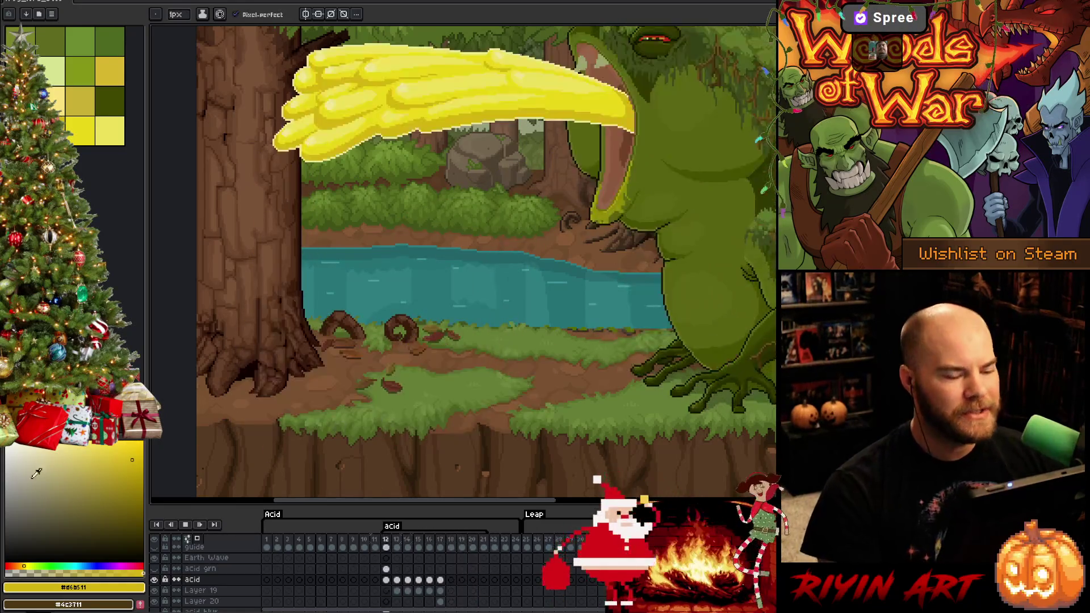
left_click(451, 592)
Step: Select frame 17 on the acid layer and Layer 19, toggling Layer 19 to compare
left_click(441, 580)
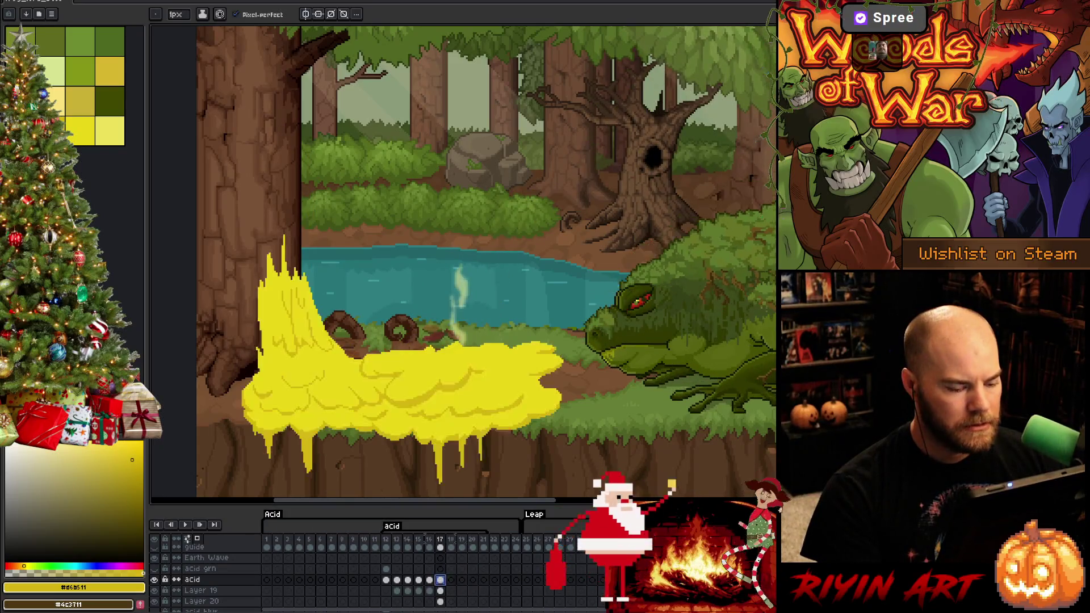
left_click(441, 591)
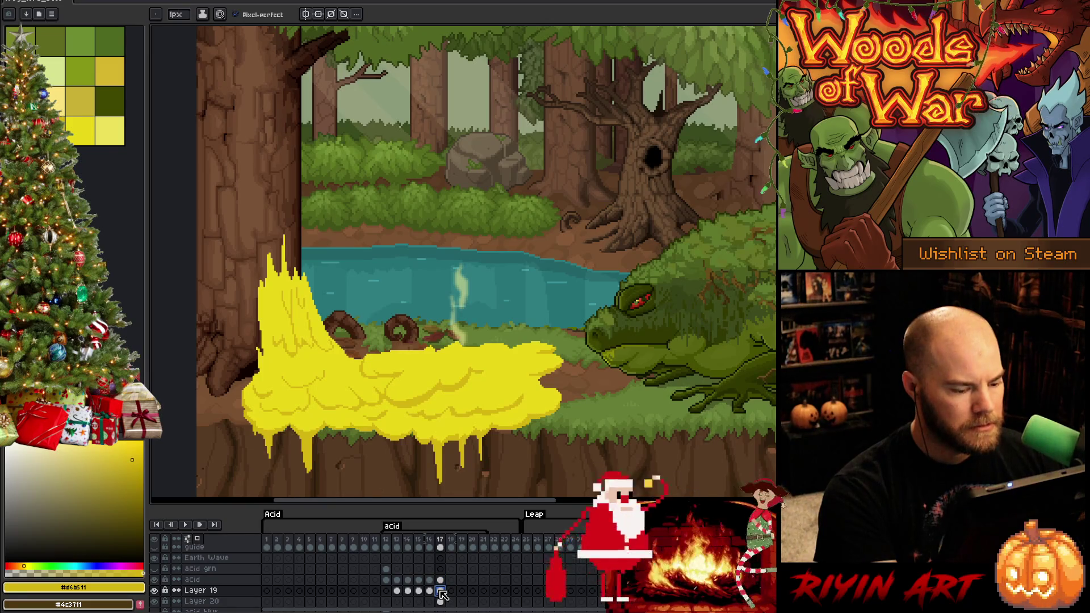
left_click(153, 590)
left_click(153, 591)
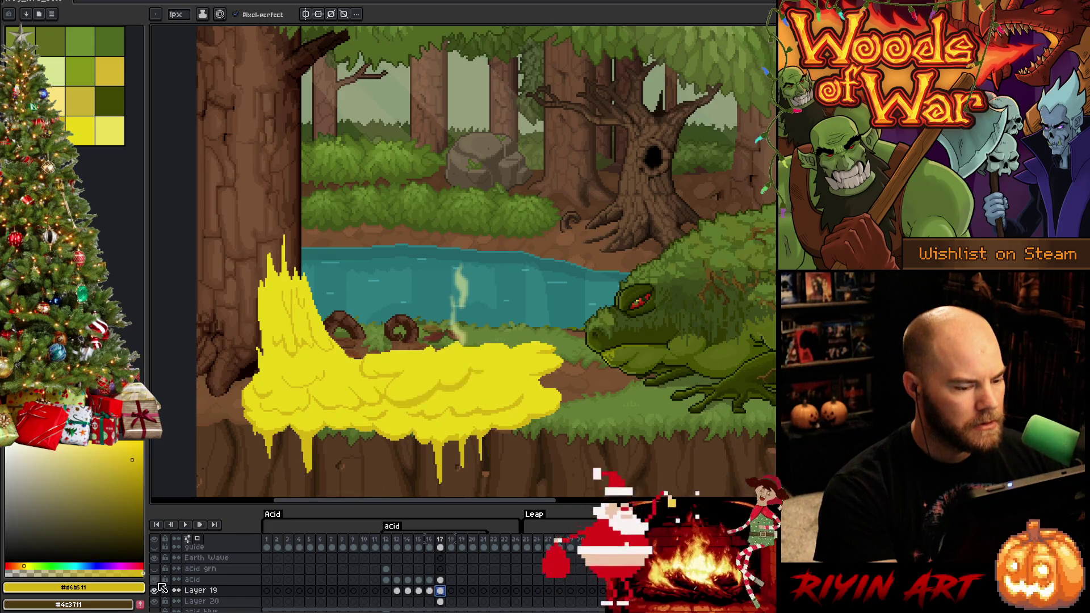
left_click(161, 589)
left_click(160, 589)
left_click(160, 589)
left_click(160, 589)
left_click(450, 591)
left_click(443, 592)
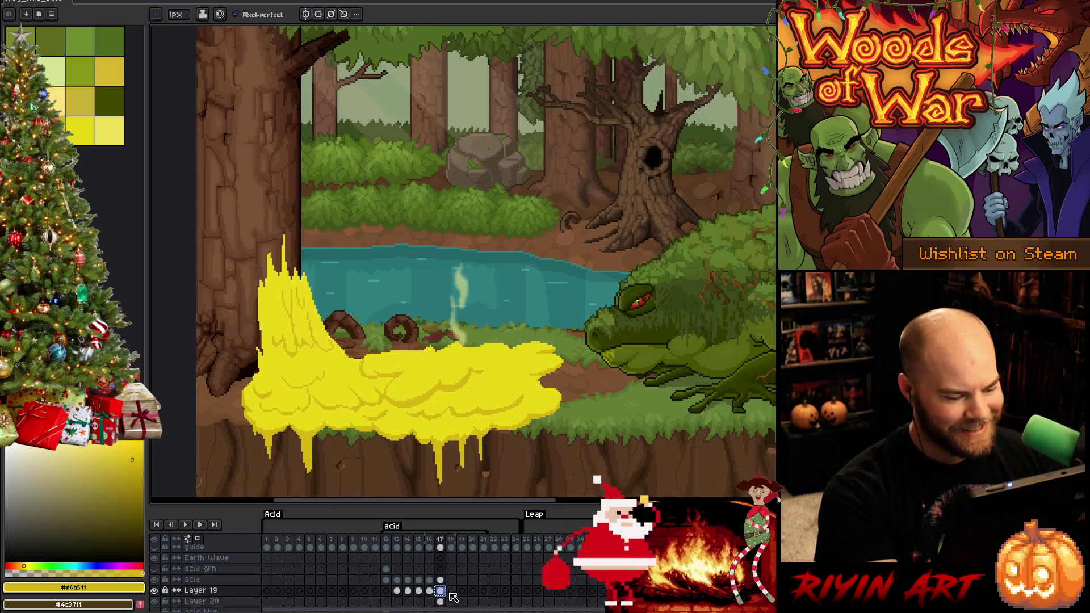
Step: Select Layer 20's frame 17 cel and toggle solo view to inspect its pixels
left_click(441, 602)
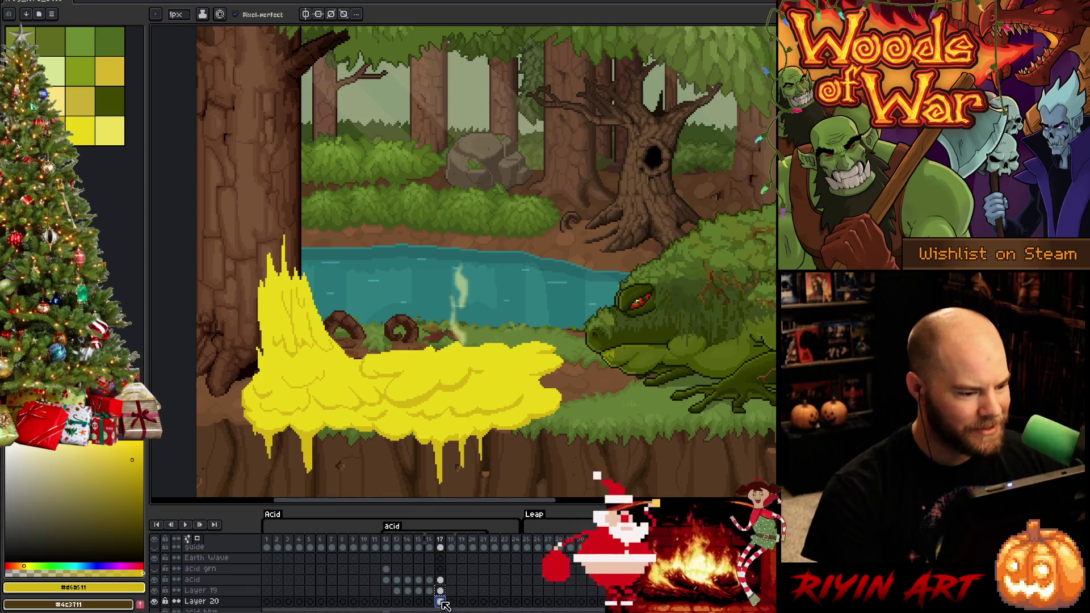
left_click(155, 602, "alt")
left_click(155, 602, "alt")
scroll(355, 589, "down", 1)
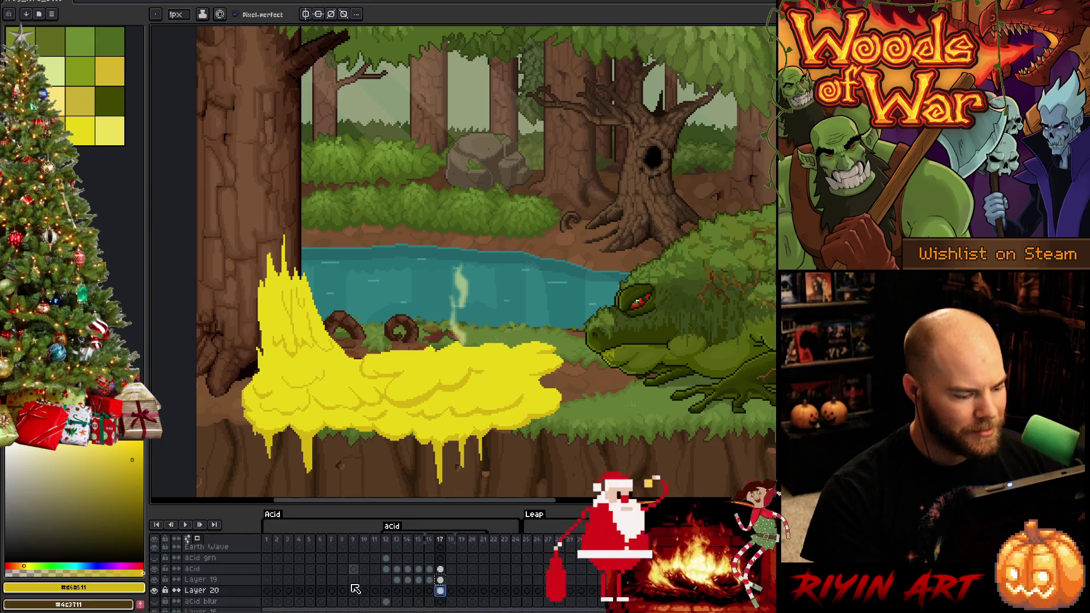
scroll(355, 589, "down", 1)
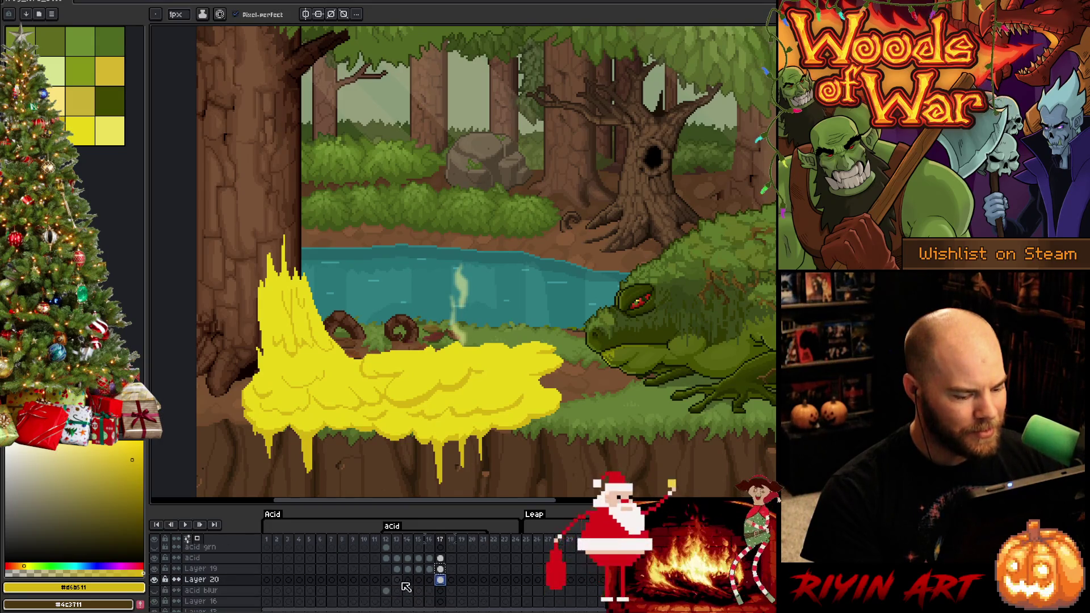
left_click(155, 580, "alt")
left_click(154, 580, "alt")
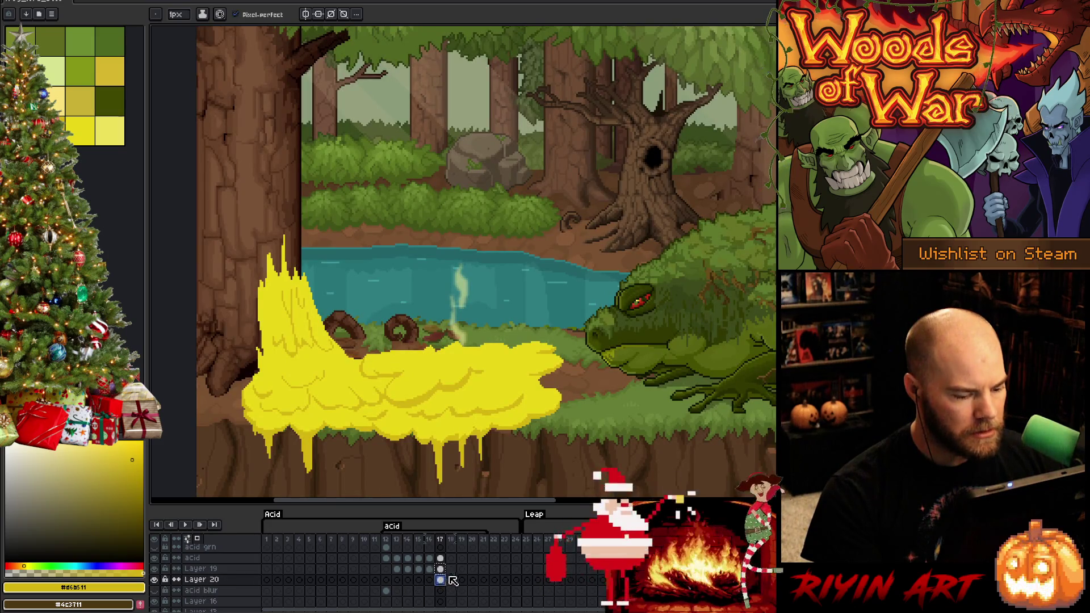
Step: Select the frame 17 cels across acid, Layer 19 and Layer 20, hide the forest, enable onion skin
left_click(441, 569)
left_click_drag(442, 558, 447, 586)
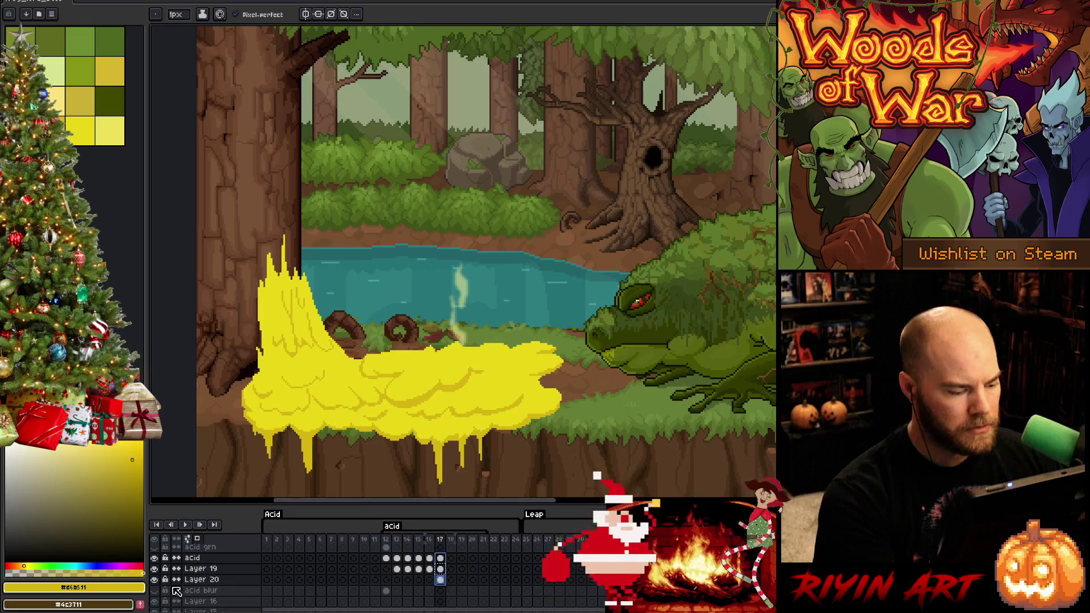
left_click(155, 562, "alt")
left_click(154, 579)
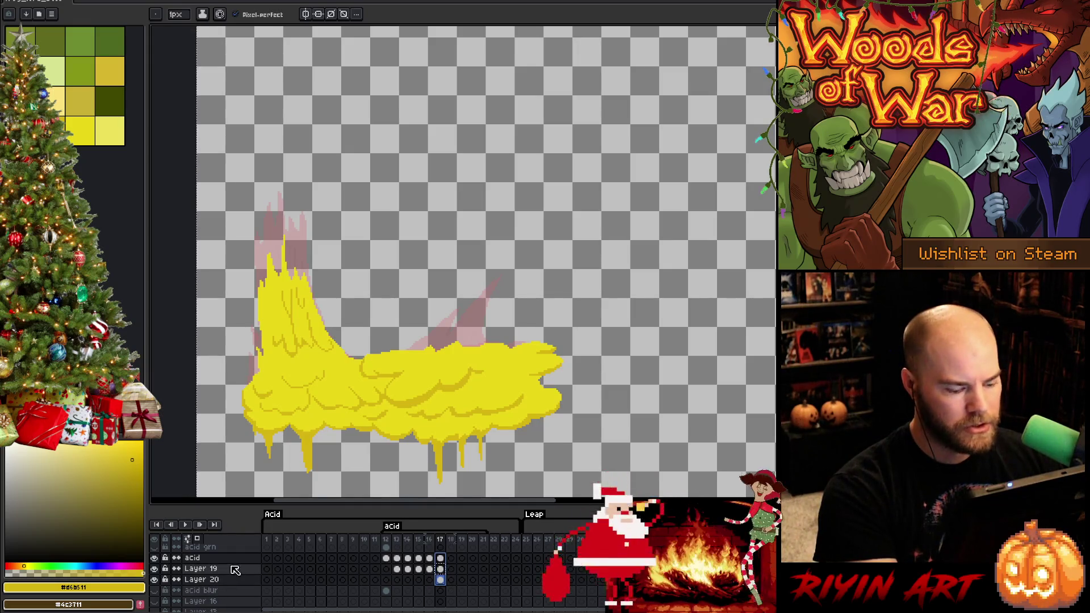
Step: Paste the acid splash into frame 18 of Layer 20 and lower its hue until pink
left_click(451, 579)
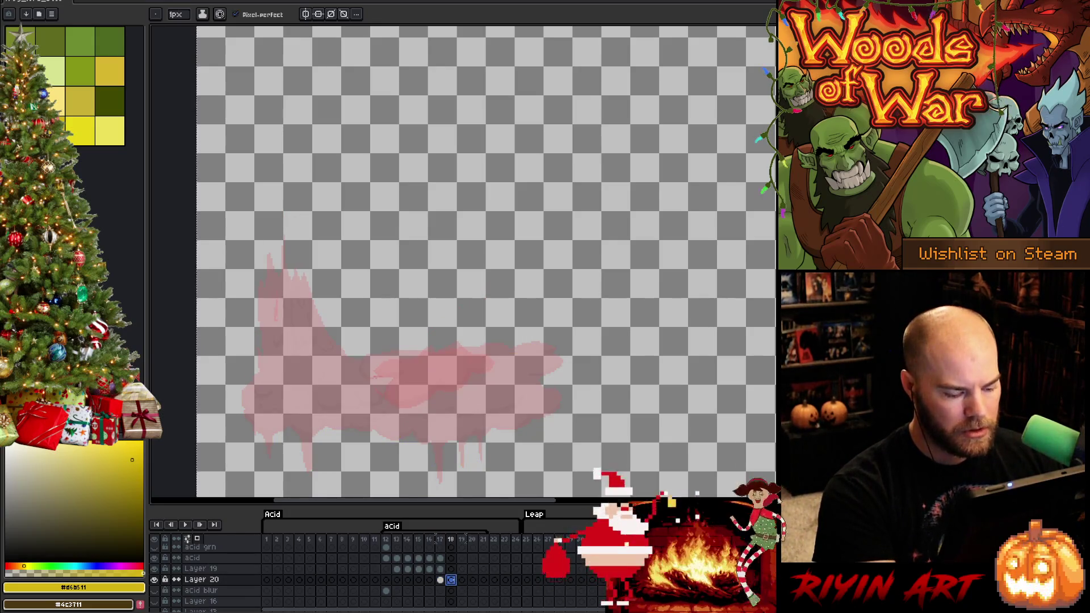
key("ctrl+v")
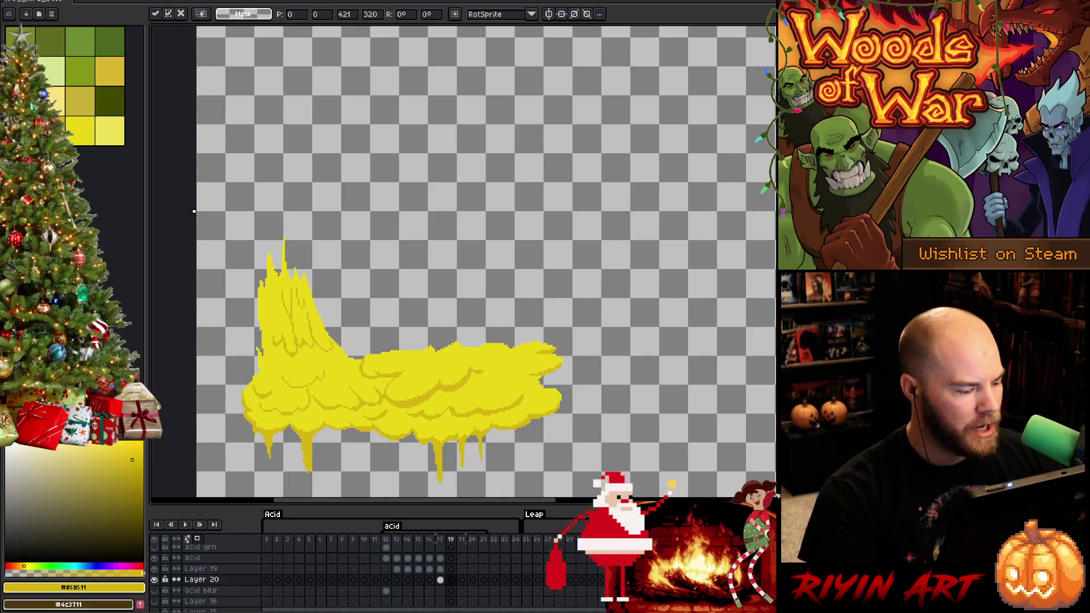
left_click(154, 580)
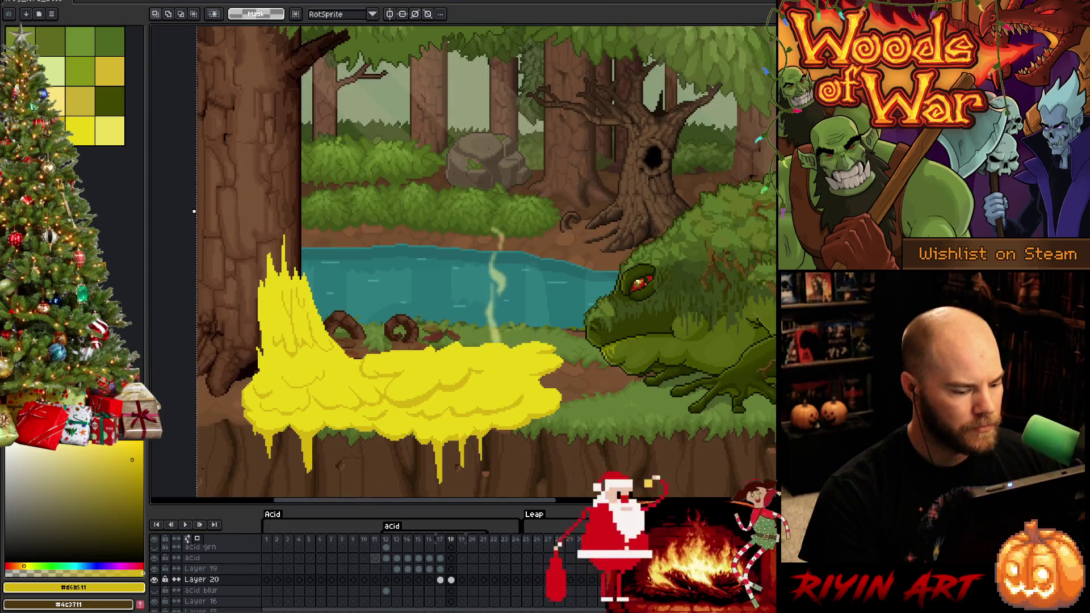
key("ctrl+u")
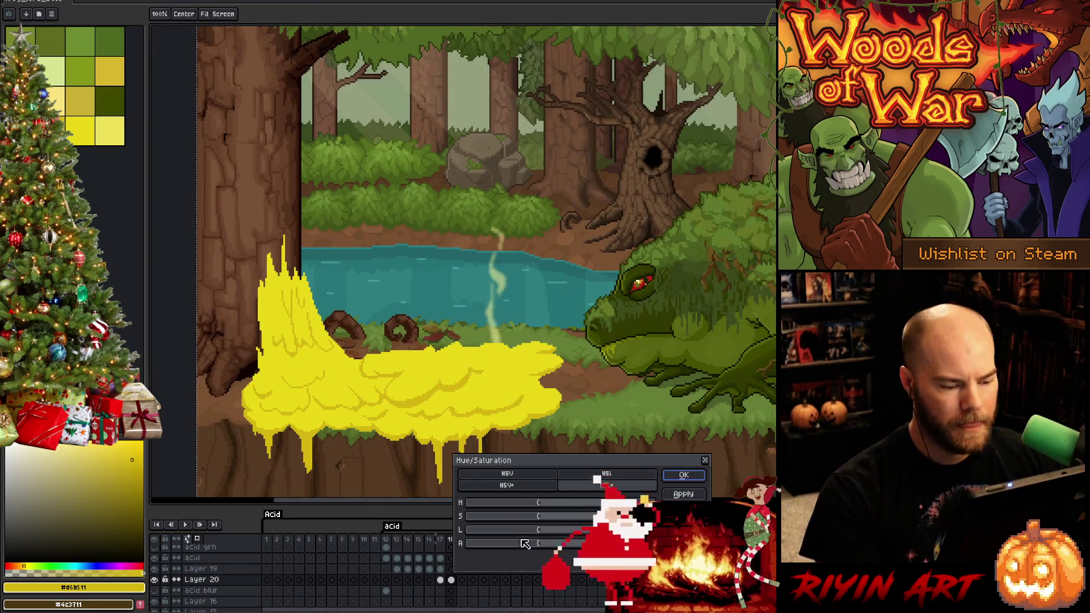
left_click_drag(507, 502, 507, 516)
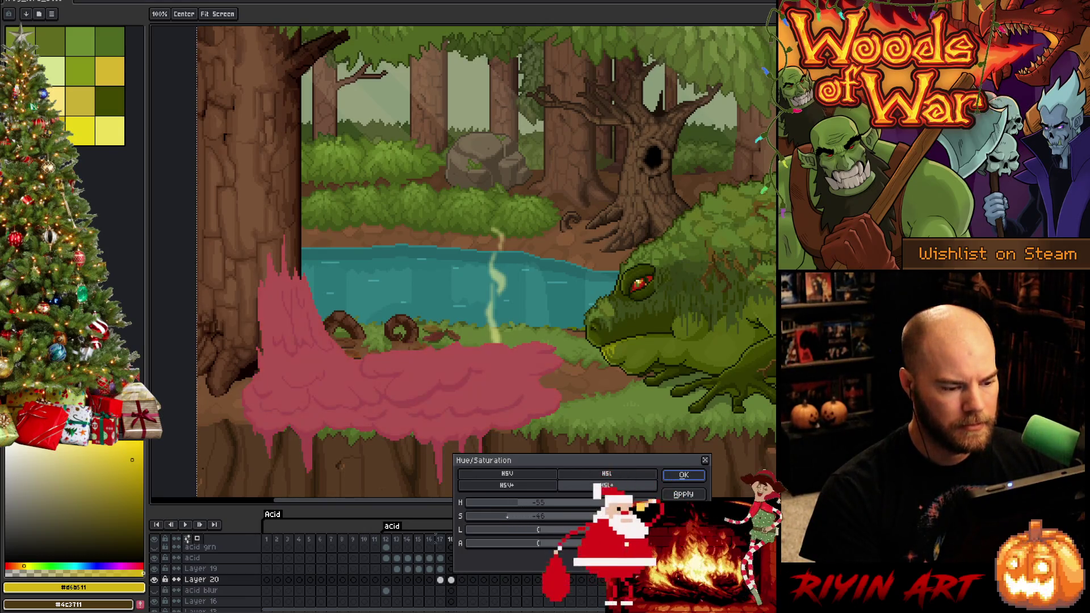
left_click(683, 475)
left_click(453, 569)
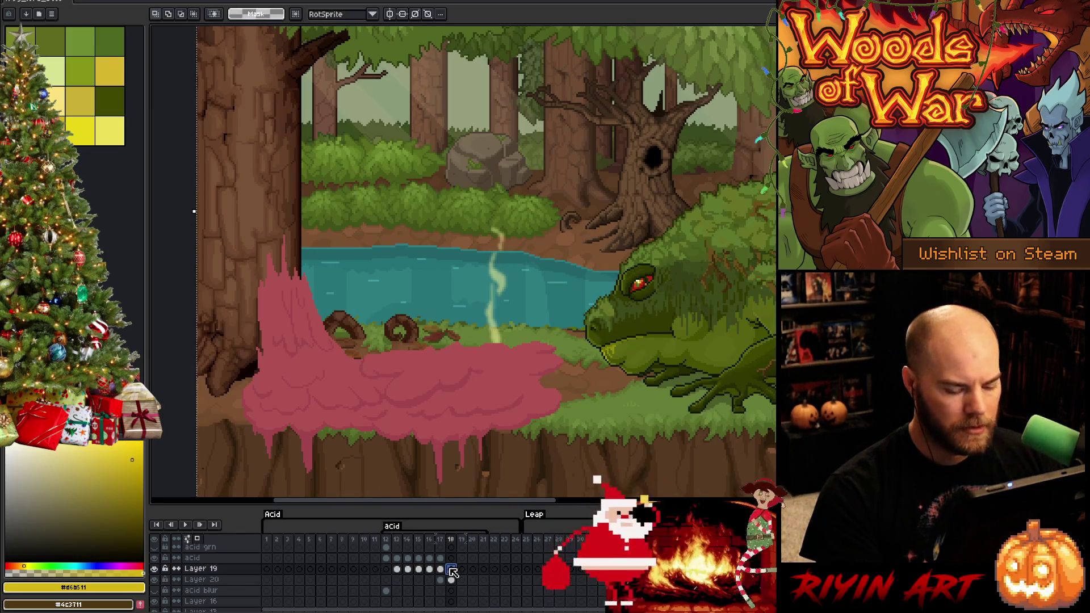
Step: Save the file, show the acid grn layer, and play the animation
key("ctrl+s")
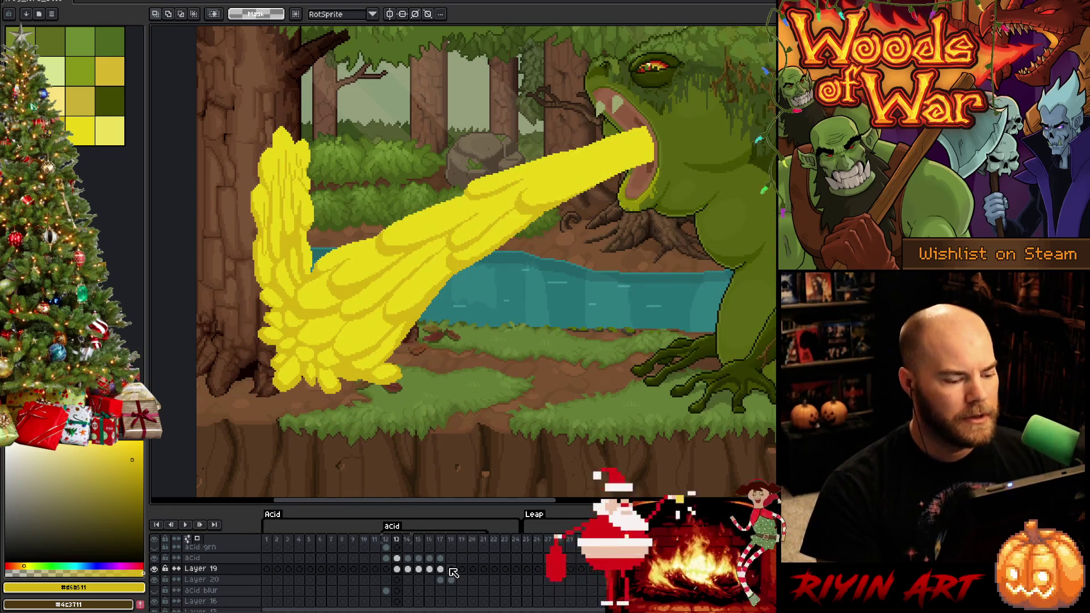
left_click(155, 547)
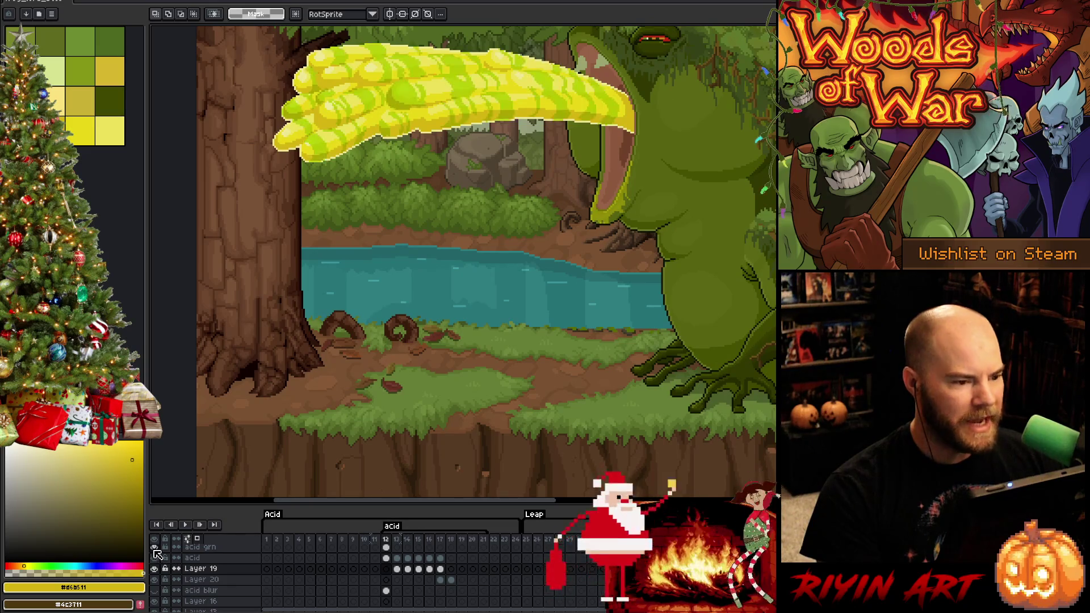
scroll(455, 195, "up", 4)
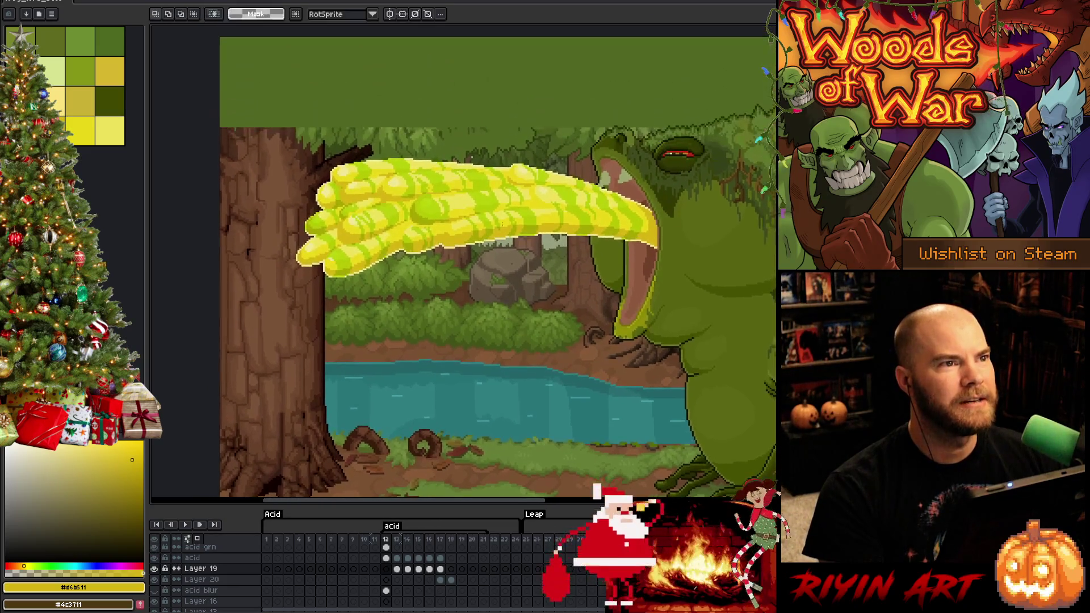
scroll(500, 197, "down", 2)
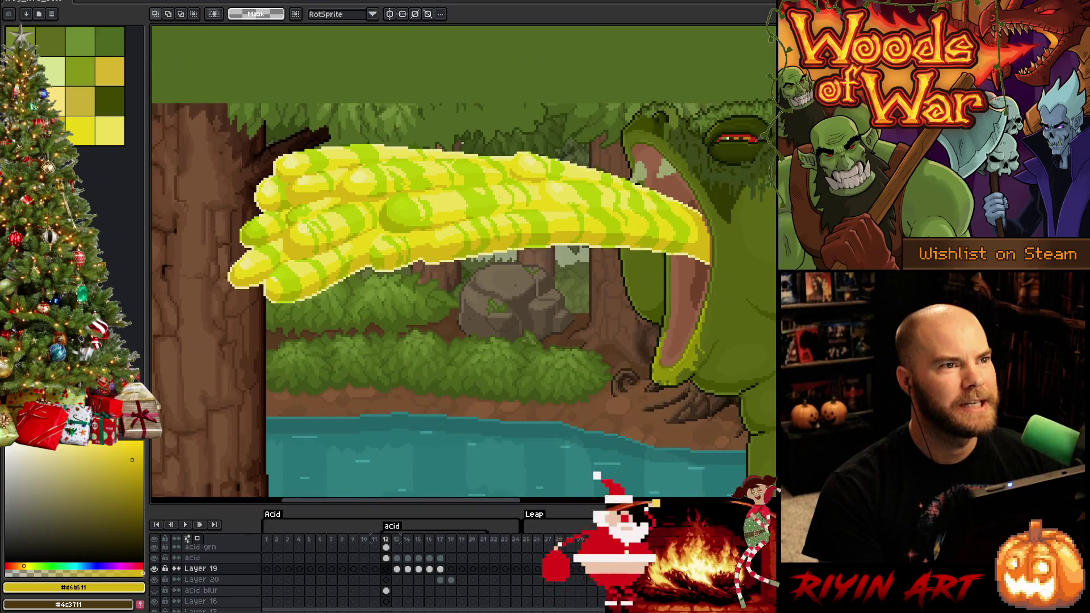
scroll(499, 197, "down", 1)
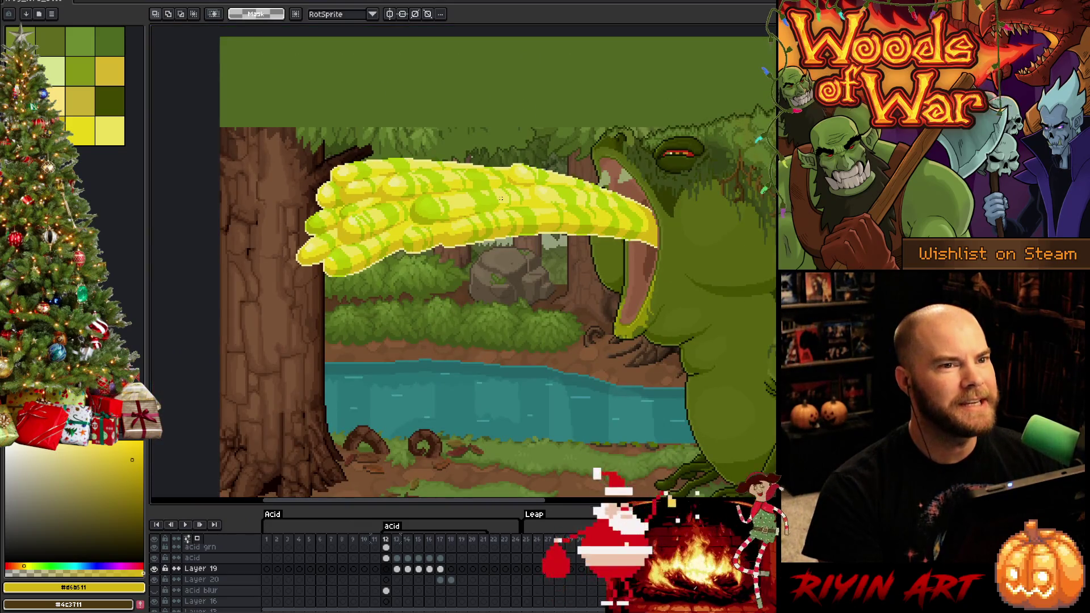
scroll(492, 195, "down", 1)
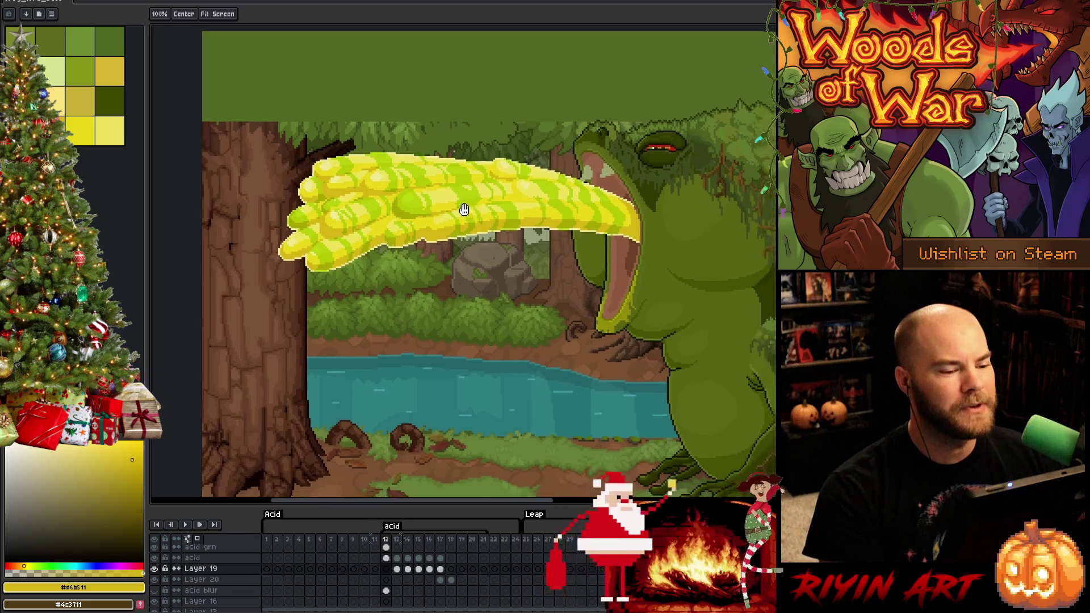
scroll(432, 259, "up", 1)
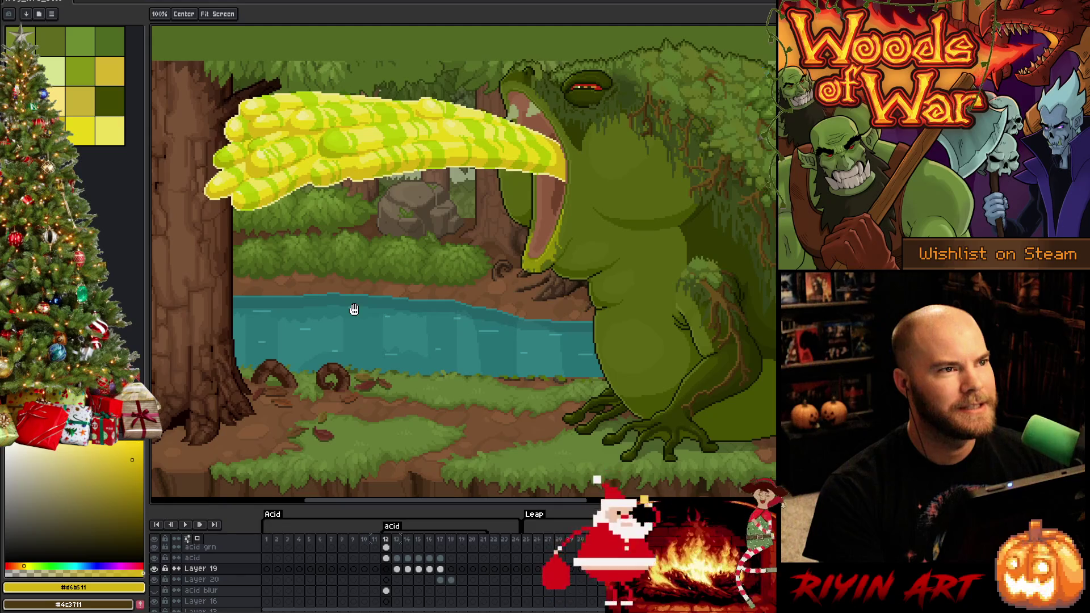
key("space")
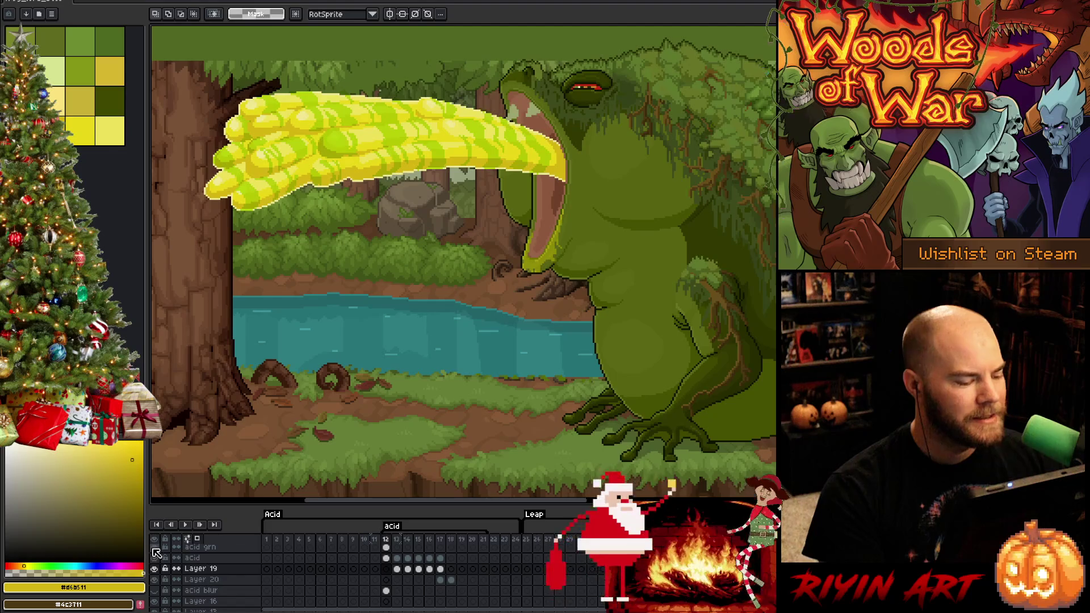
key("Return")
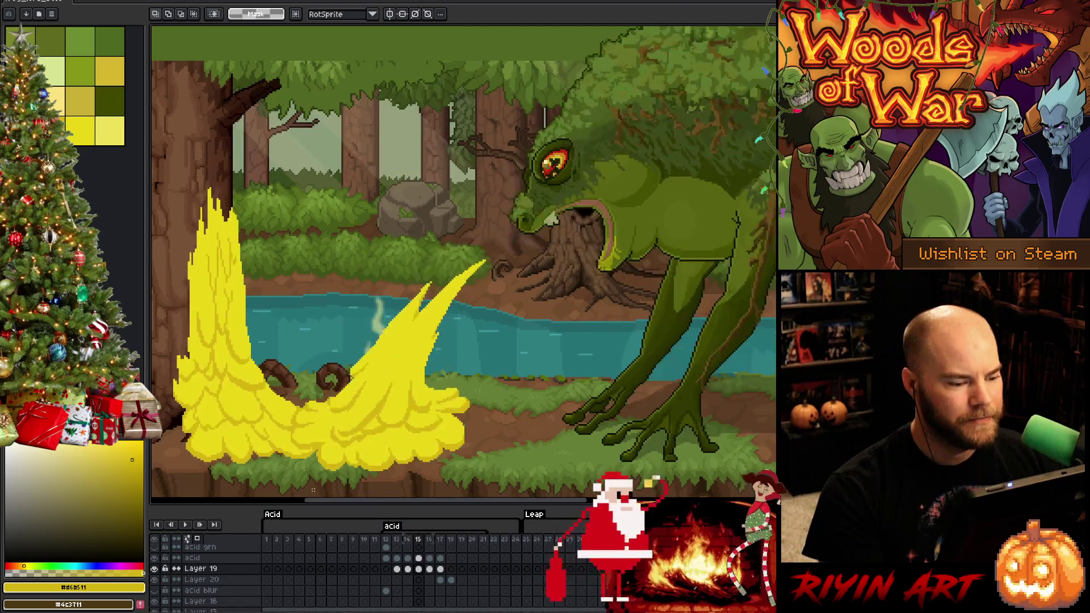
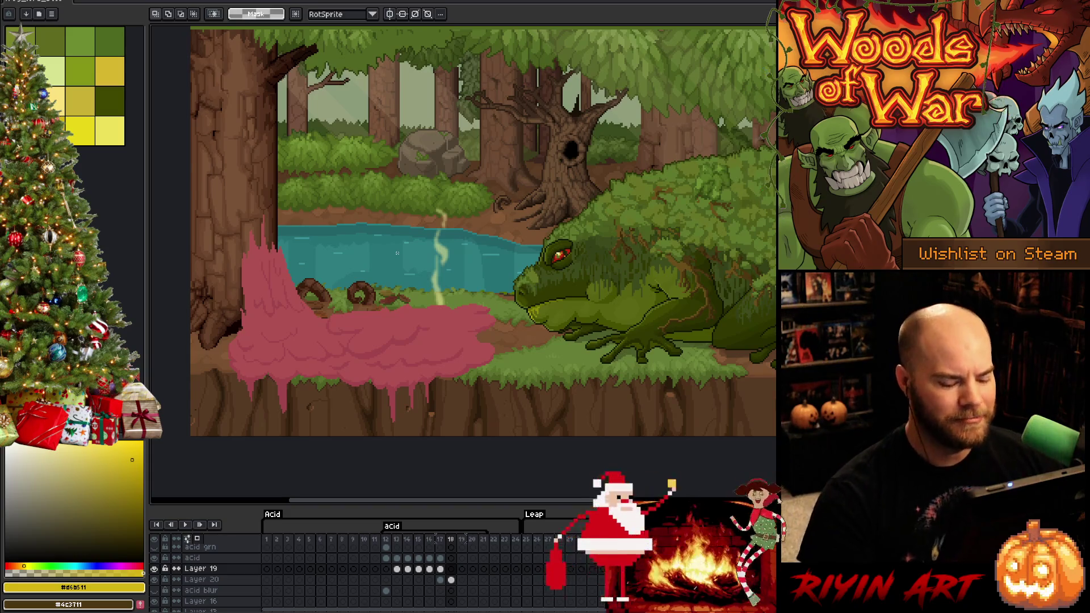
Step: Zoom in on the acid spill and compare the yellow acid on frame 17 with the pink acid on frame 18
key("Left")
key("Right")
key("Right")
key("Right")
key("Left")
key("Left")
key("Left")
scroll(380, 430, "up", 1)
left_click_drag(375, 348, 449, 340)
scroll(449, 340, "up", 1)
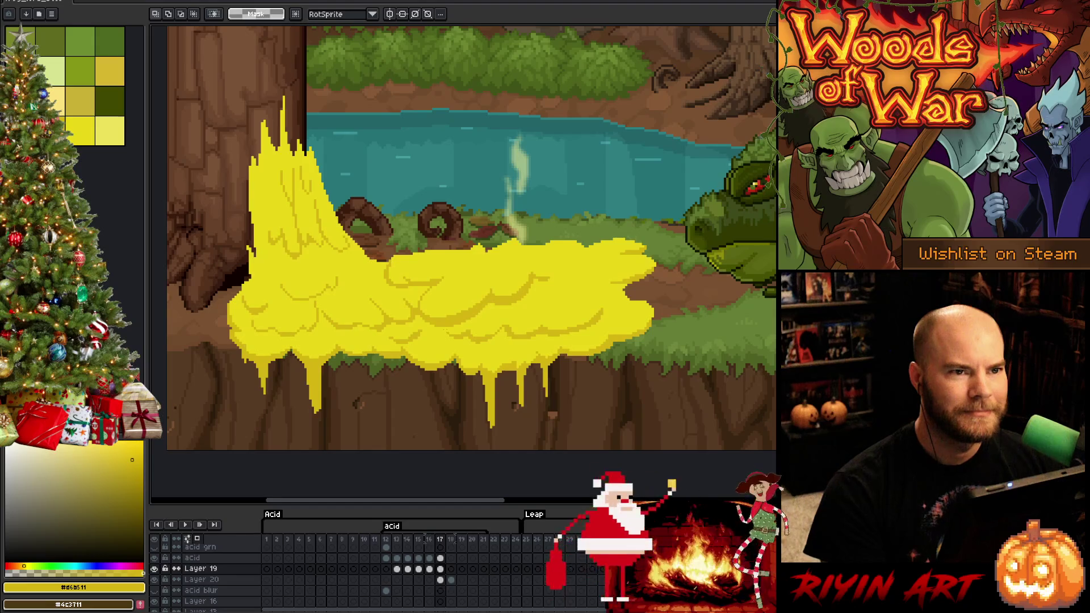
scroll(443, 333, "up", 1)
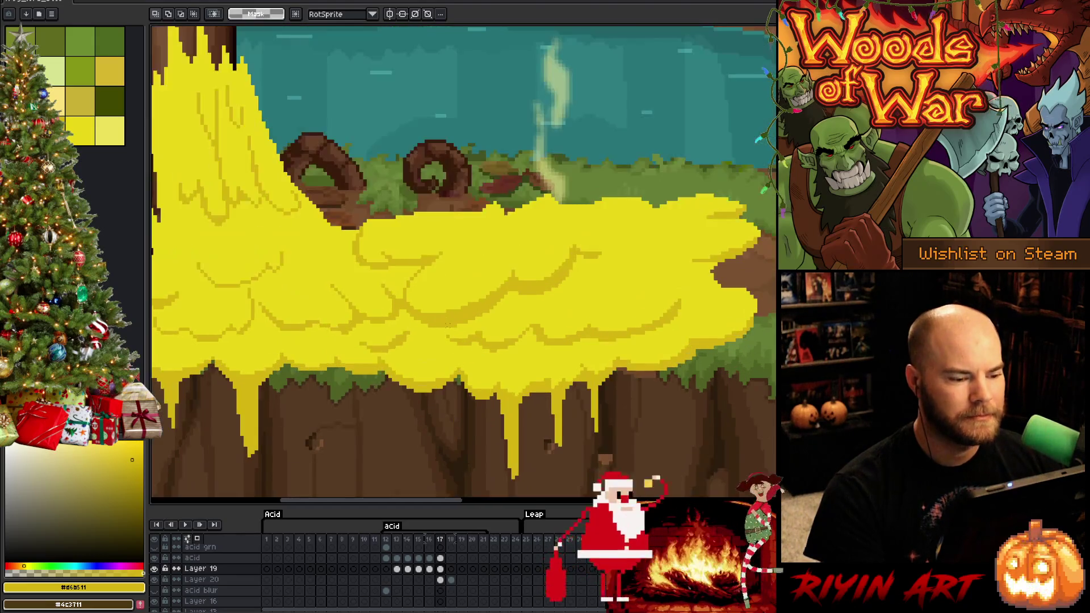
scroll(447, 325, "down", 2)
scroll(429, 316, "up", 1)
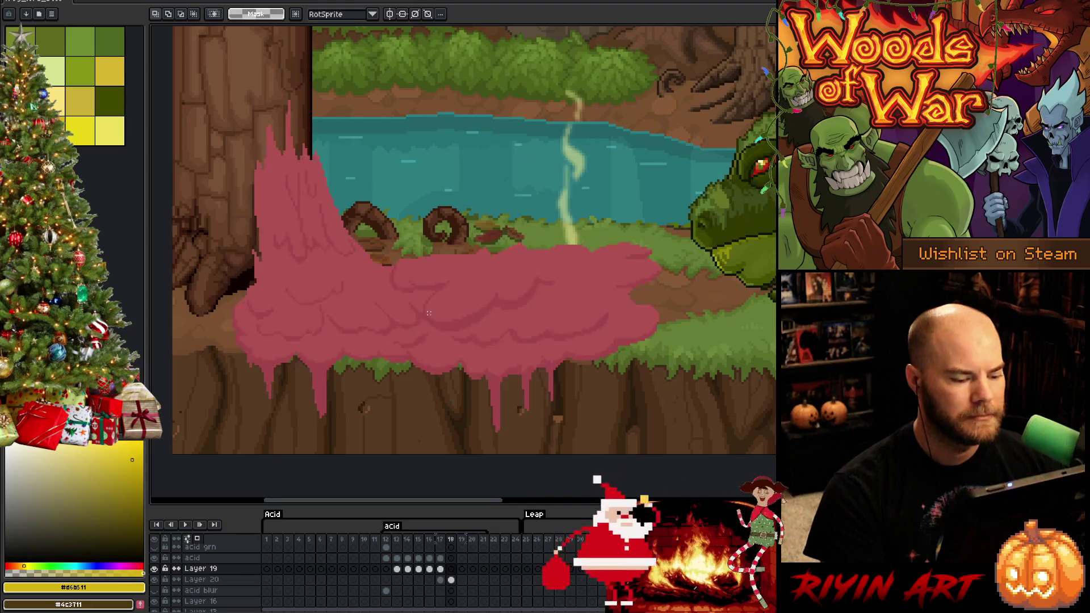
key("comma")
key("period")
key("period")
key("comma")
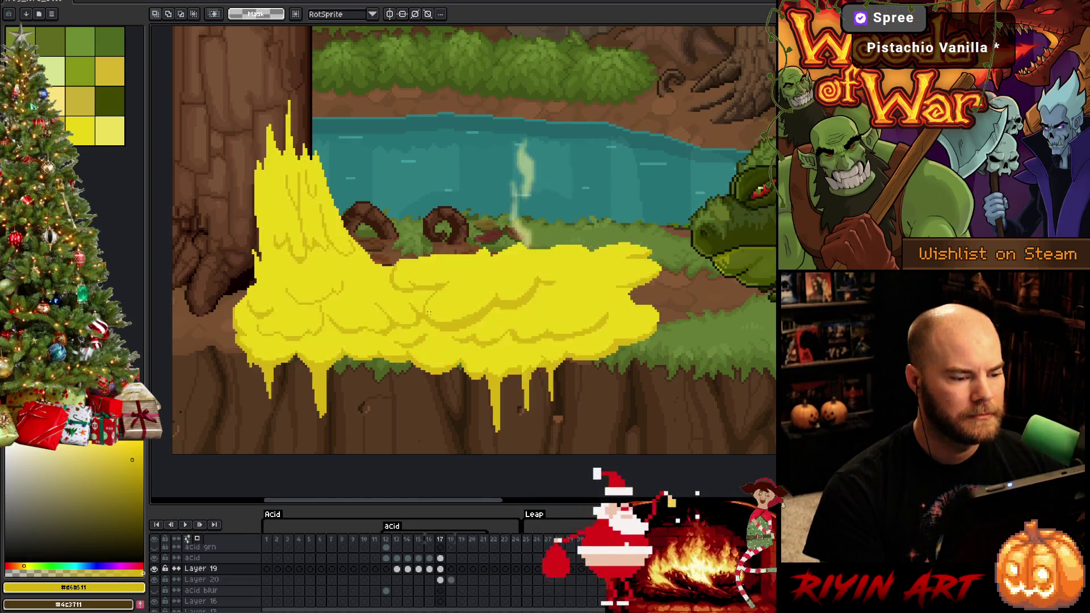
key("comma")
key("period")
key("period")
key("comma")
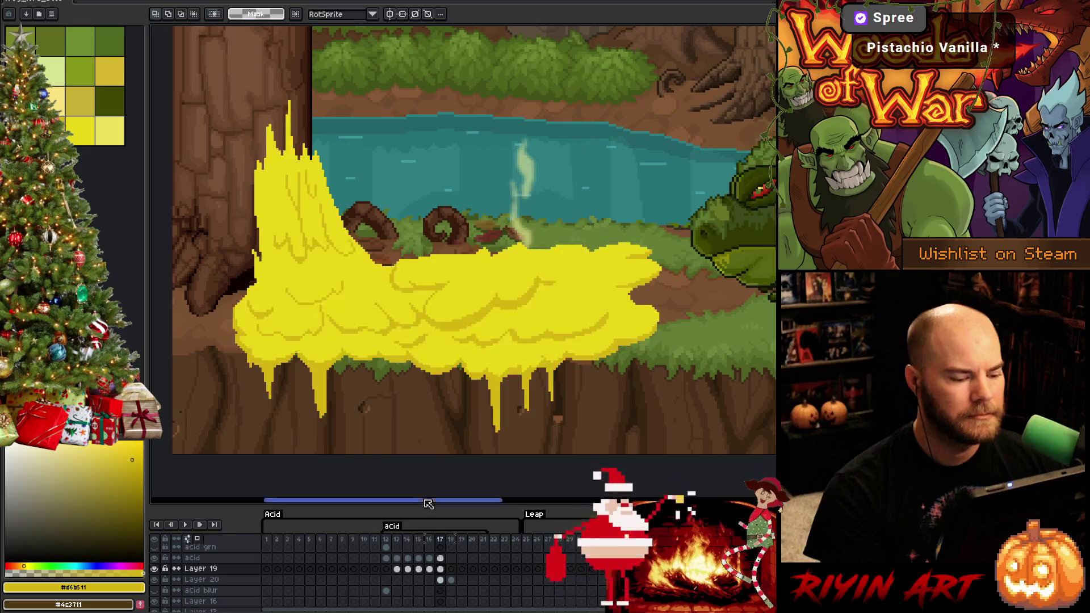
key("period")
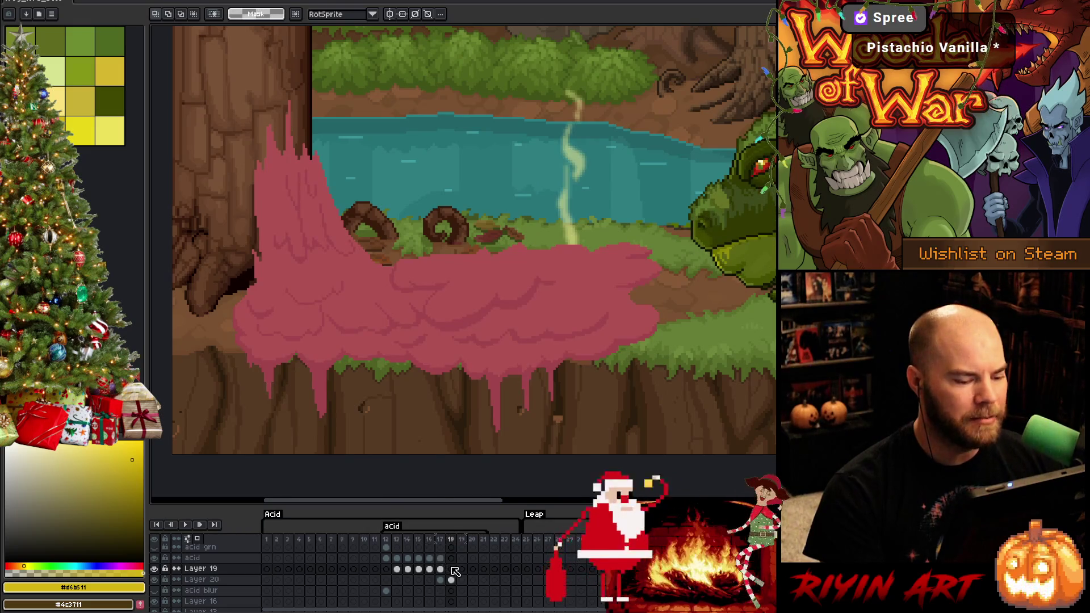
Step: Select the Layer 19 cel on frame 18, the pink acid frame
key("Up")
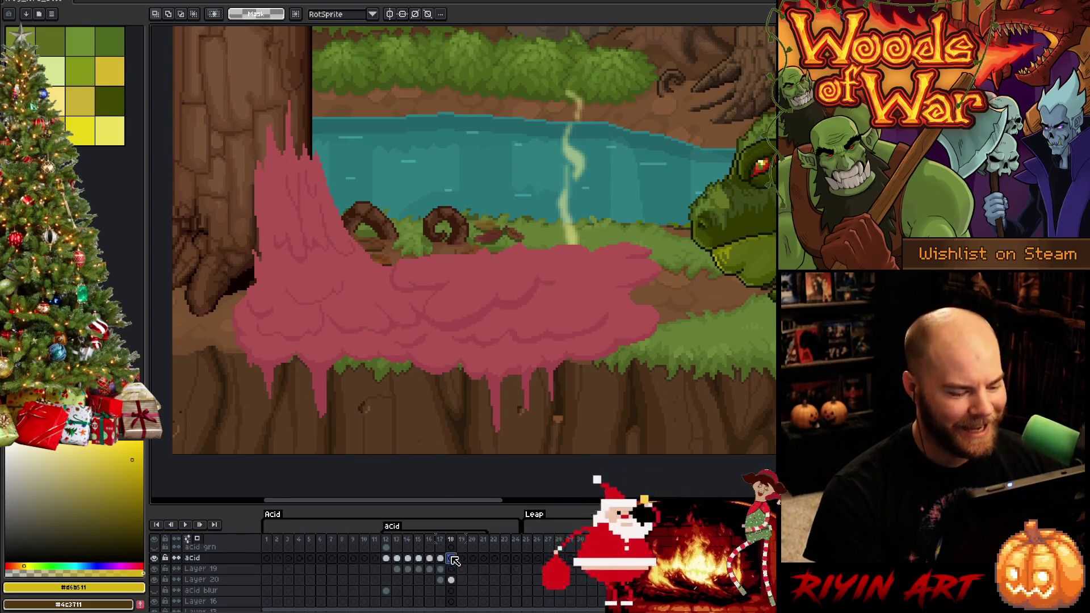
left_click(452, 569)
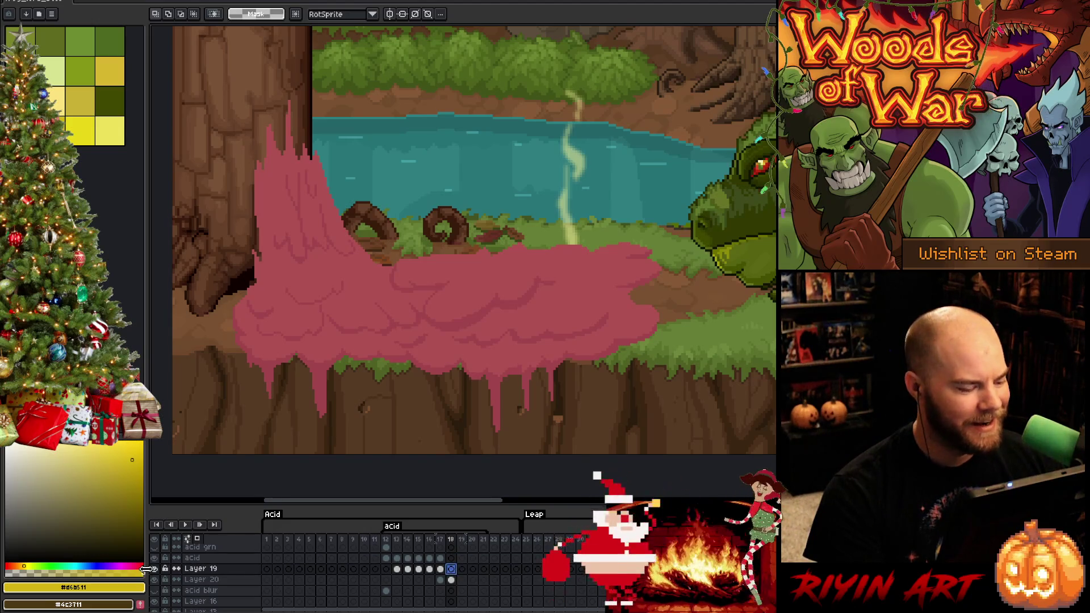
key("Left")
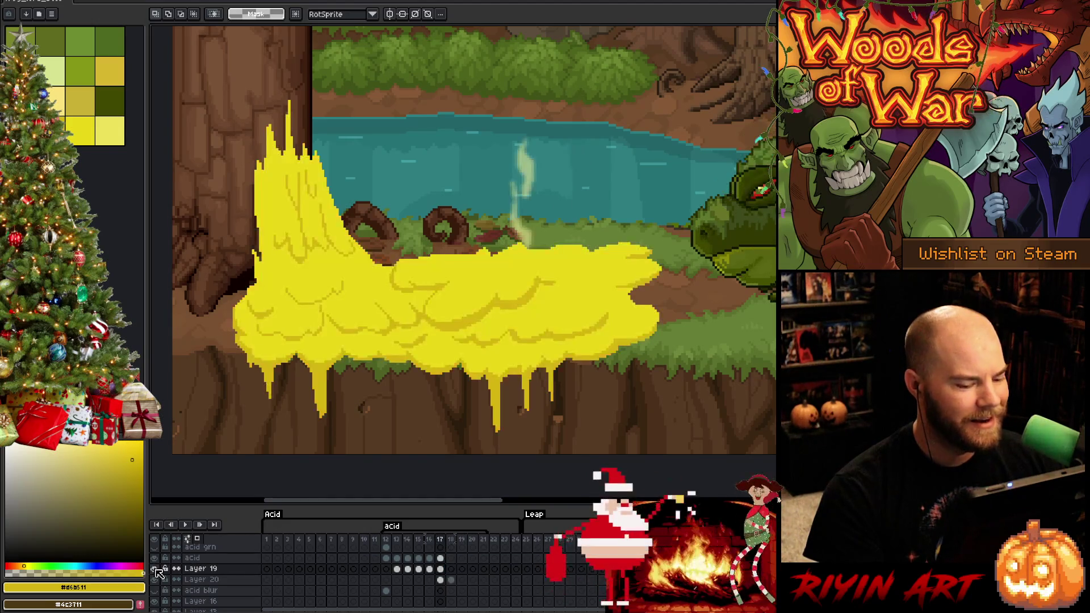
key("Return")
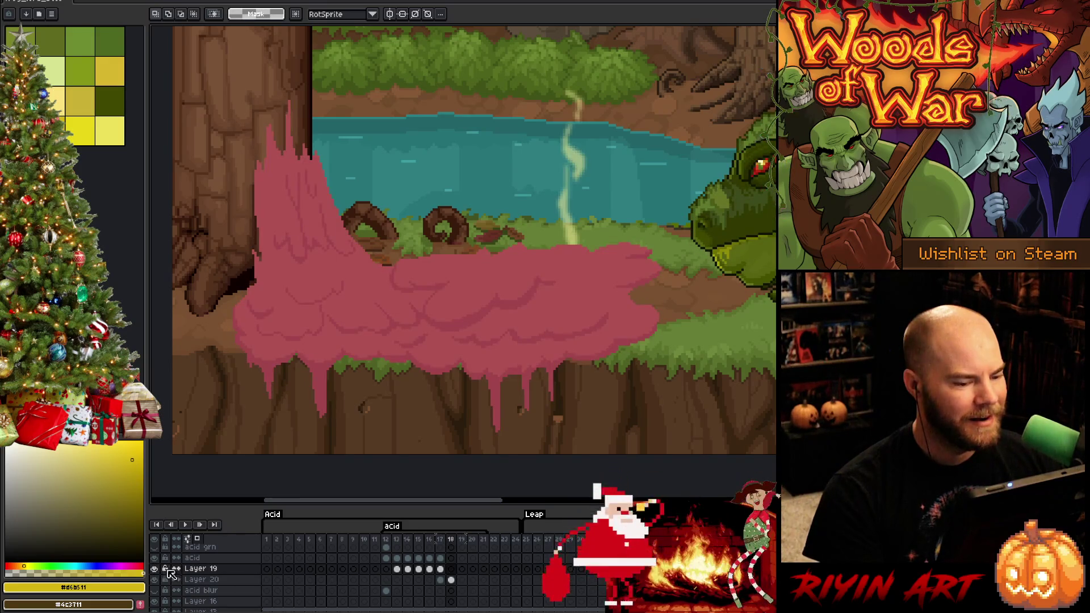
scroll(438, 337, "up", 1)
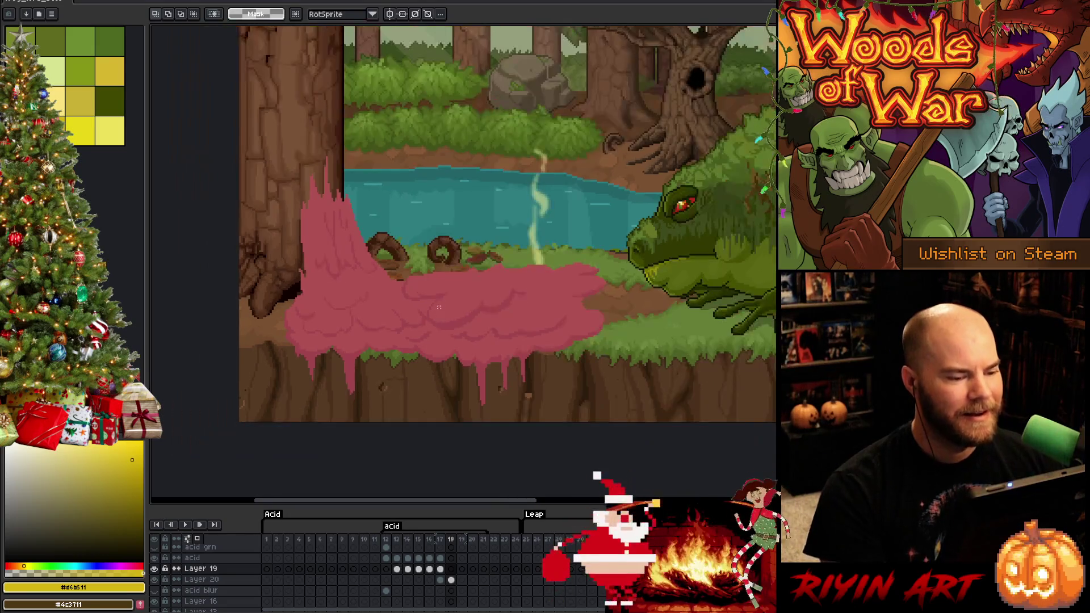
scroll(449, 318, "down", 1)
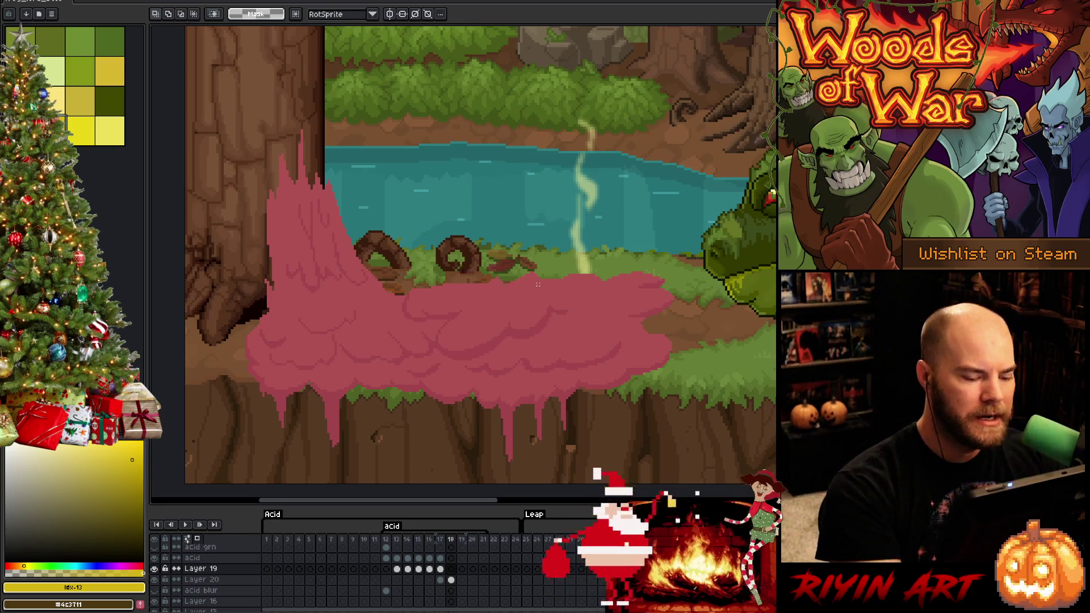
left_click(451, 569)
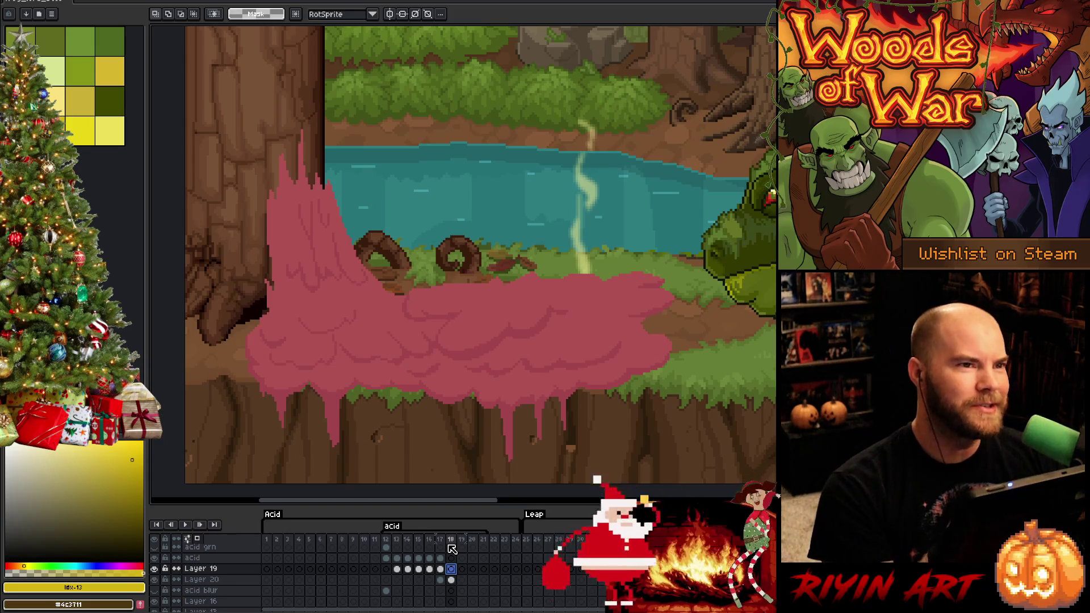
key("Left")
left_click(451, 569)
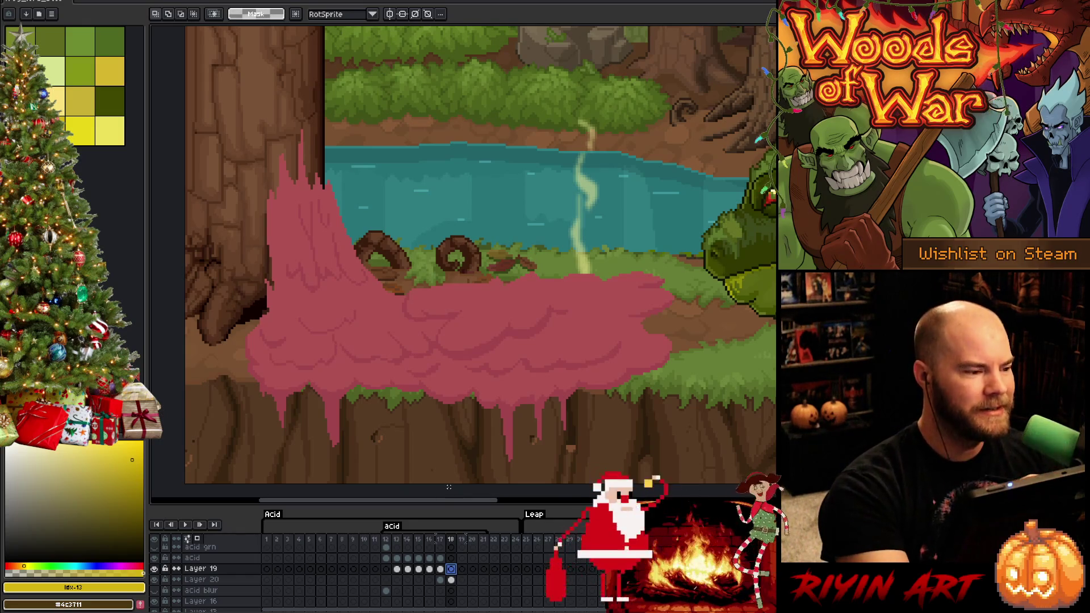
Step: Pencil a yellow rim under the pink acid and up its left edge
key("b")
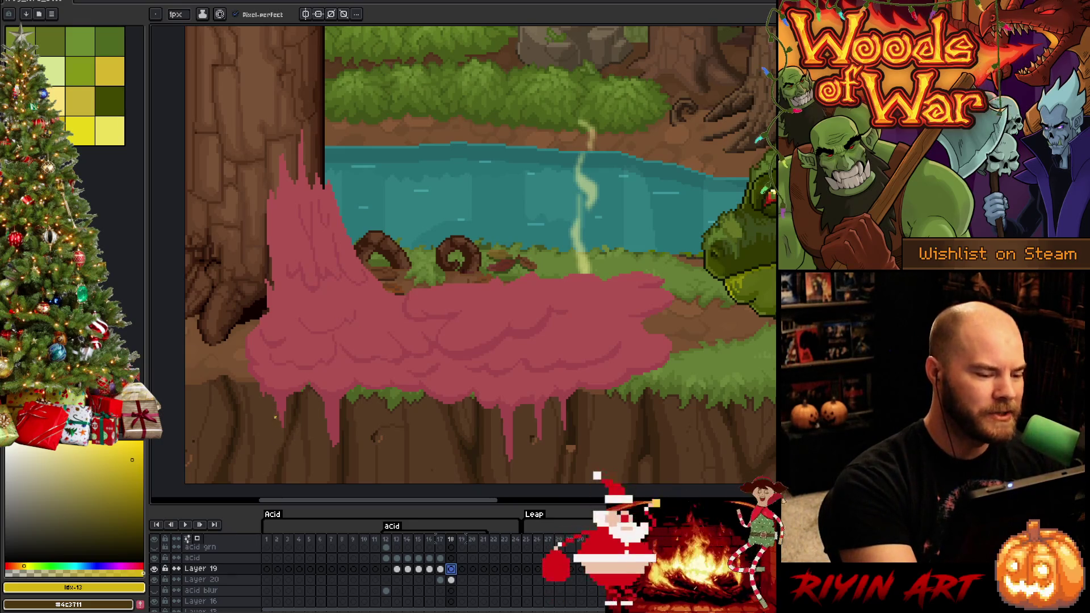
mouse_move(265, 419)
left_mouse_down()
mouse_move(273, 402)
mouse_move(283, 446)
mouse_move(290, 407)
mouse_move(308, 393)
mouse_move(335, 464)
mouse_move(350, 389)
mouse_move(422, 402)
left_mouse_up()
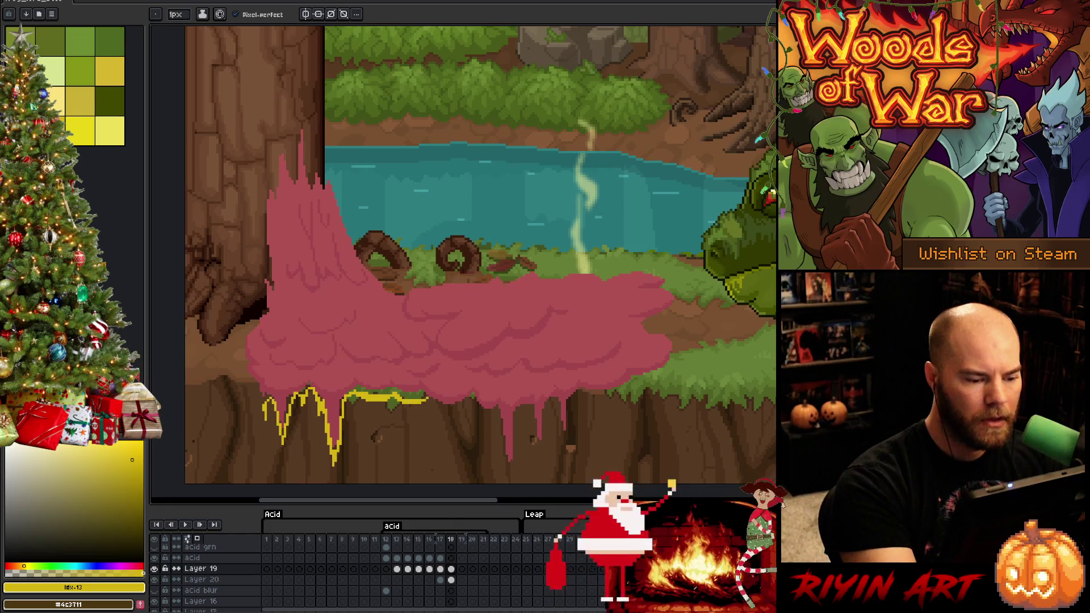
left_click_drag(264, 402, 238, 372)
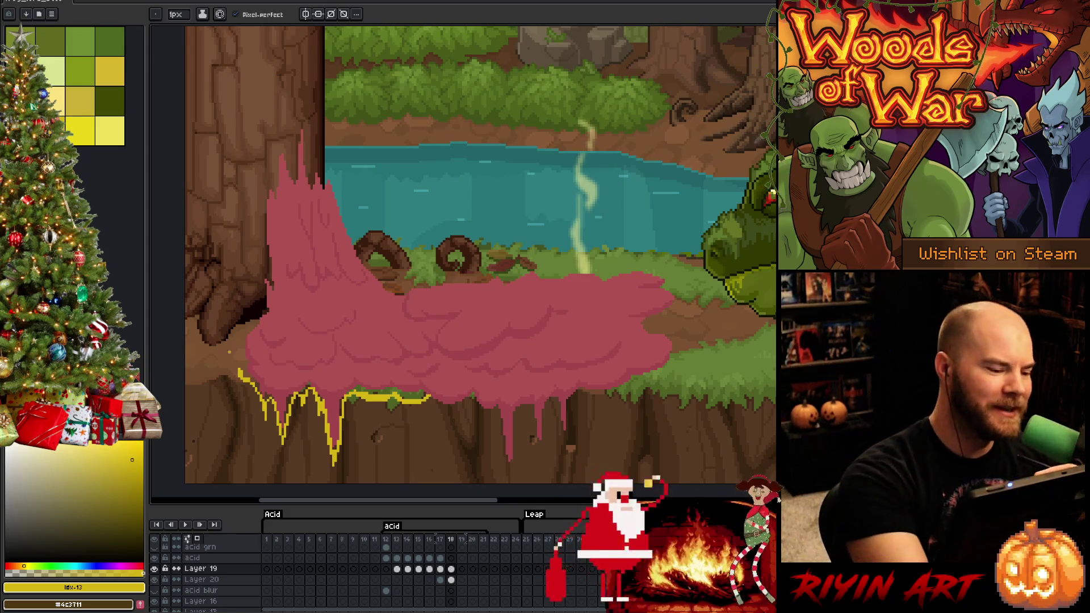
left_click_drag(237, 367, 230, 348)
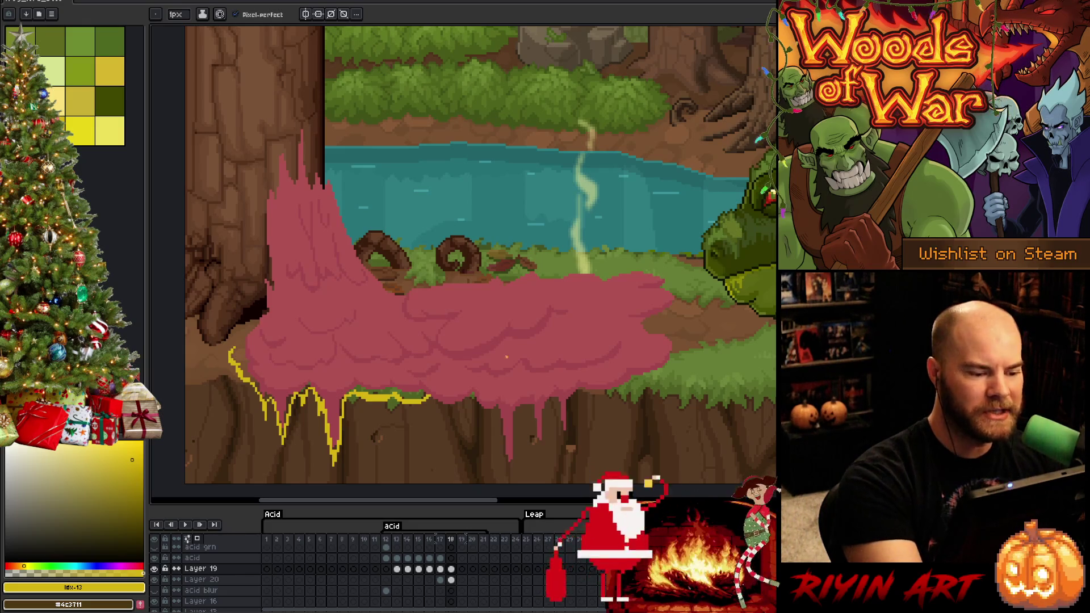
Step: Extend the yellow rim rightward along the acid's bottom and around the first drip
mouse_move(431, 399)
left_mouse_down()
mouse_move(445, 414)
mouse_move(411, 421)
left_mouse_up()
key("ctrl+z")
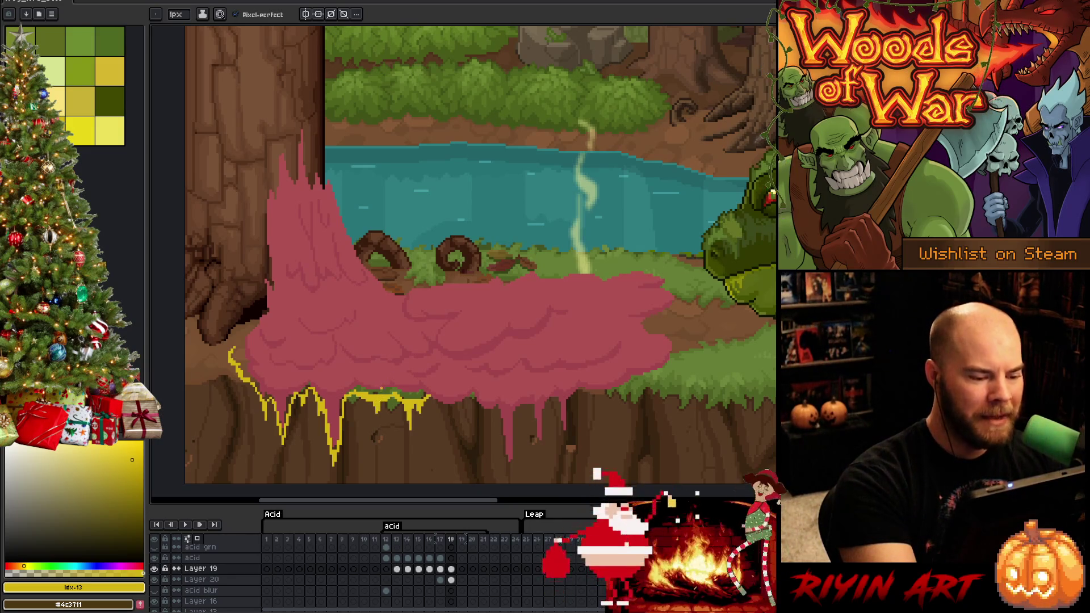
mouse_move(430, 398)
left_mouse_down()
mouse_move(448, 401)
mouse_move(452, 426)
left_mouse_up()
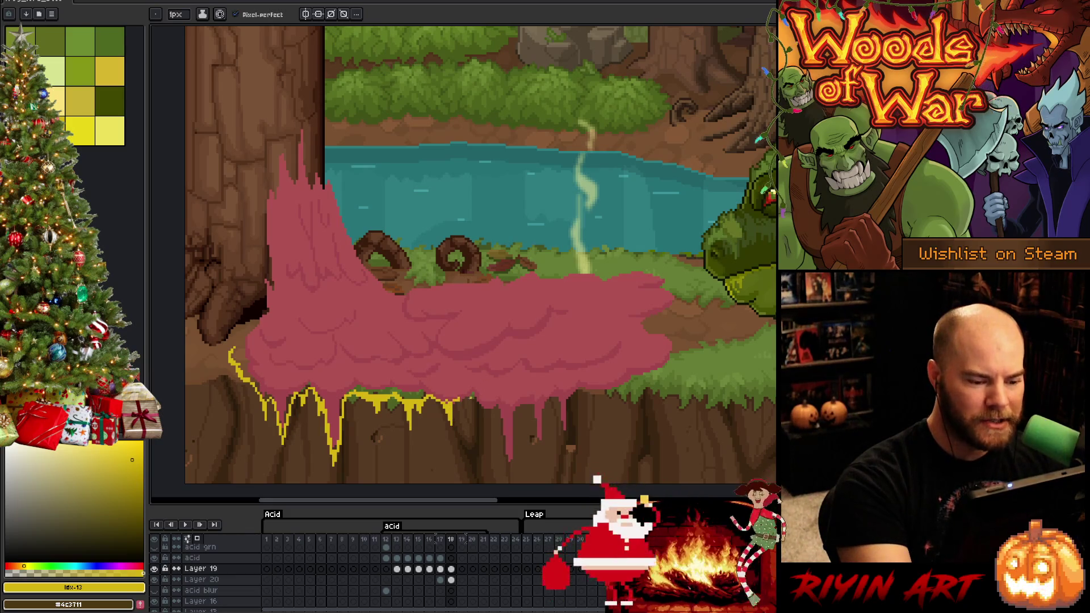
left_click_drag(453, 405, 455, 435)
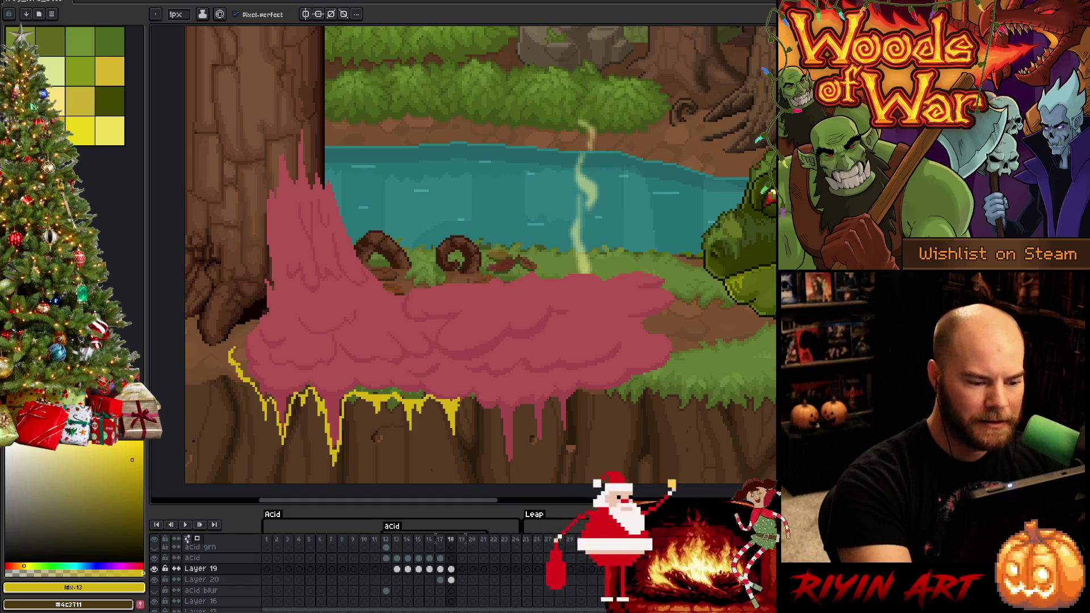
left_click_drag(472, 399, 485, 408)
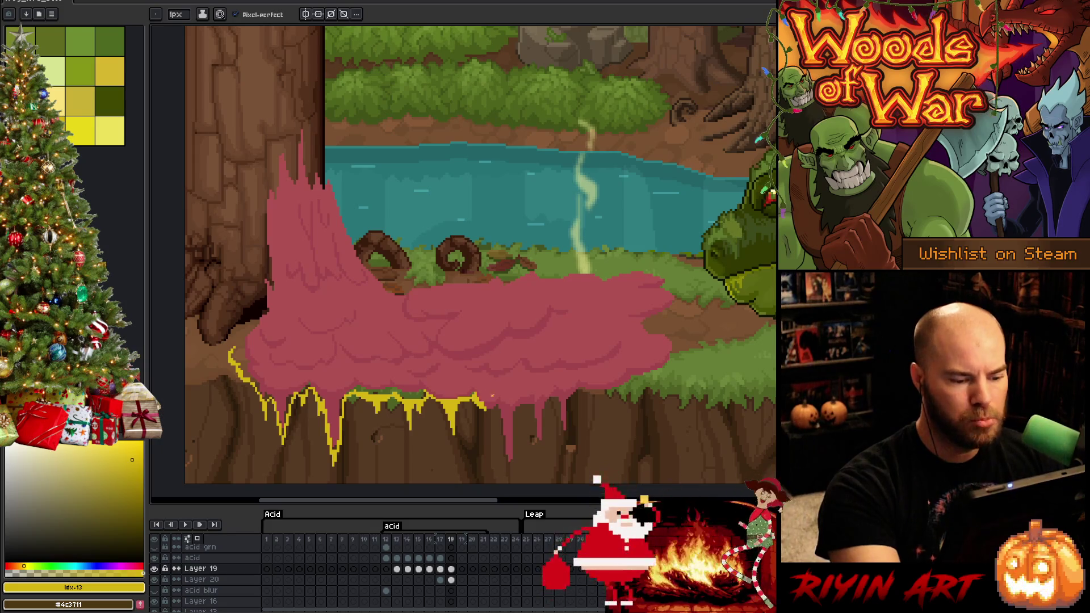
Step: Continue the yellow rim down-right along the drips and thicken it beside them
mouse_move(486, 407)
left_mouse_down()
mouse_move(494, 414)
mouse_move(482, 435)
mouse_move(497, 419)
mouse_move(509, 471)
mouse_move(514, 450)
mouse_move(511, 480)
mouse_move(518, 413)
left_mouse_up()
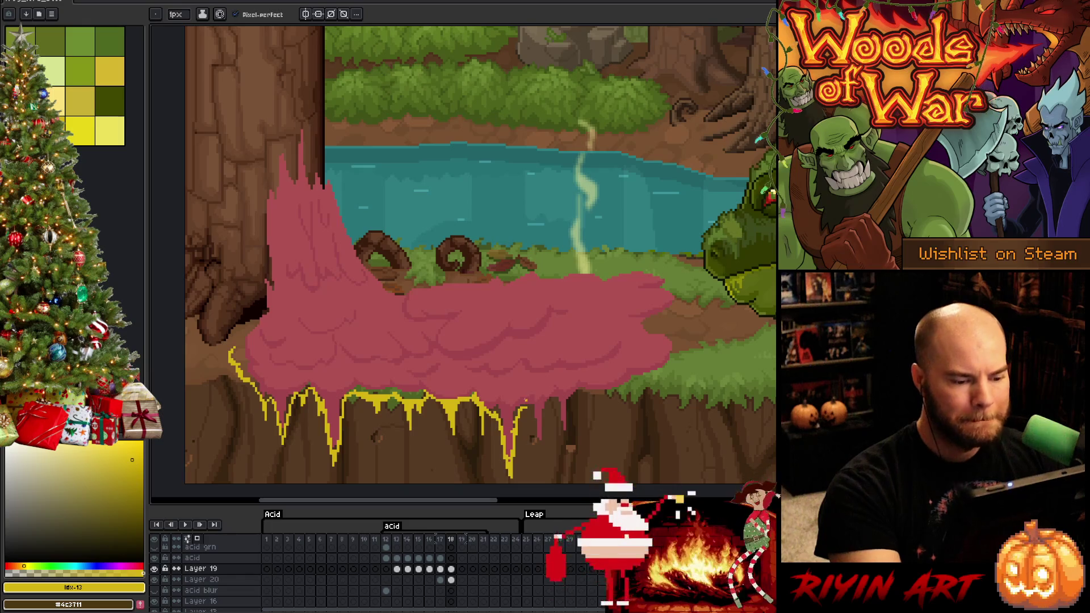
mouse_move(520, 410)
left_mouse_down()
mouse_move(525, 400)
mouse_move(535, 415)
mouse_move(543, 457)
left_mouse_up()
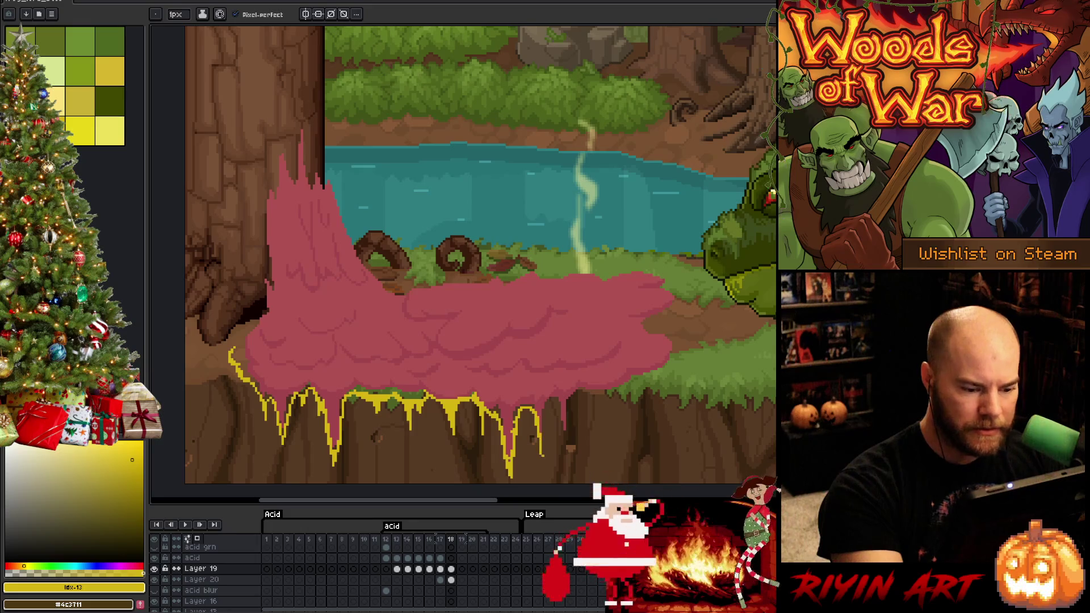
left_click_drag(544, 412, 546, 450)
mouse_move(552, 399)
left_mouse_down()
mouse_move(547, 418)
mouse_move(562, 405)
mouse_move(567, 436)
mouse_move(571, 395)
mouse_move(595, 398)
mouse_move(597, 420)
mouse_move(600, 398)
mouse_move(638, 381)
left_mouse_up()
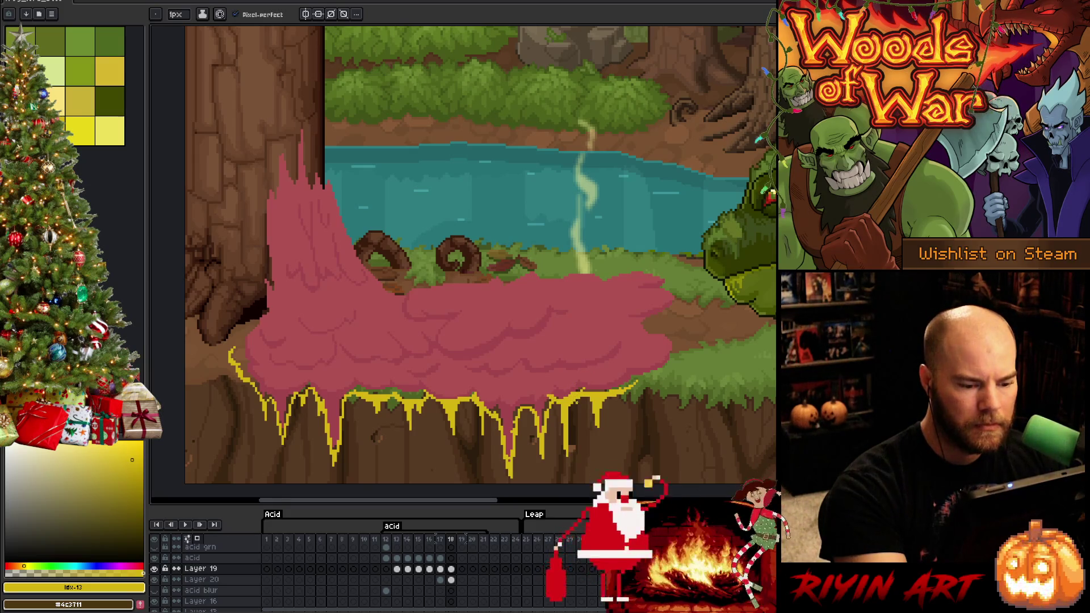
Step: Erase the leftover pink pixels from the yellow drips below the acid
key("b")
key("e")
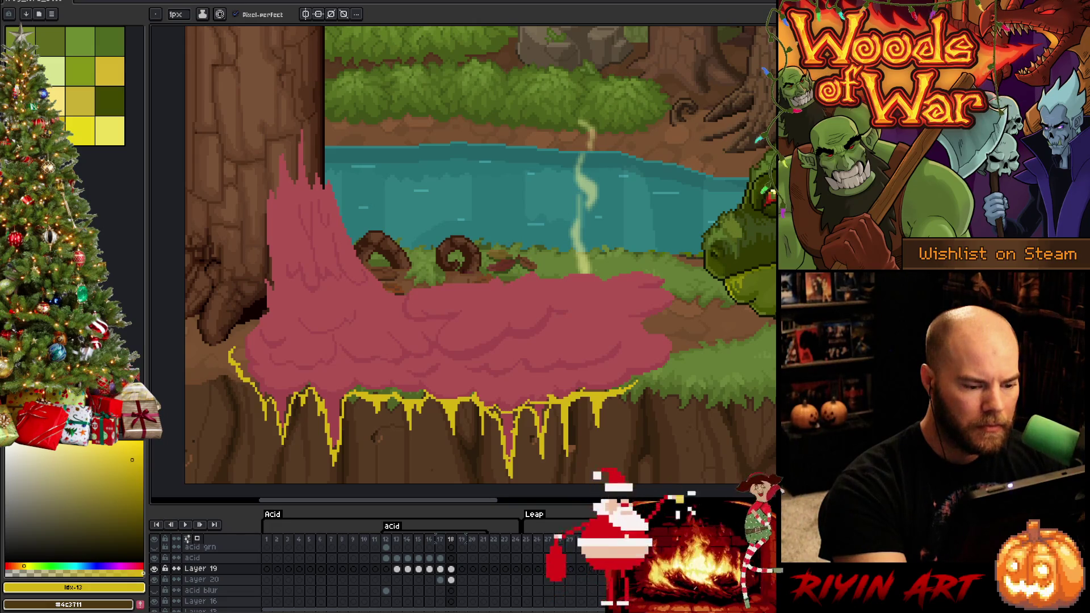
left_click_drag(499, 414, 508, 451)
left_click_drag(528, 406, 545, 431)
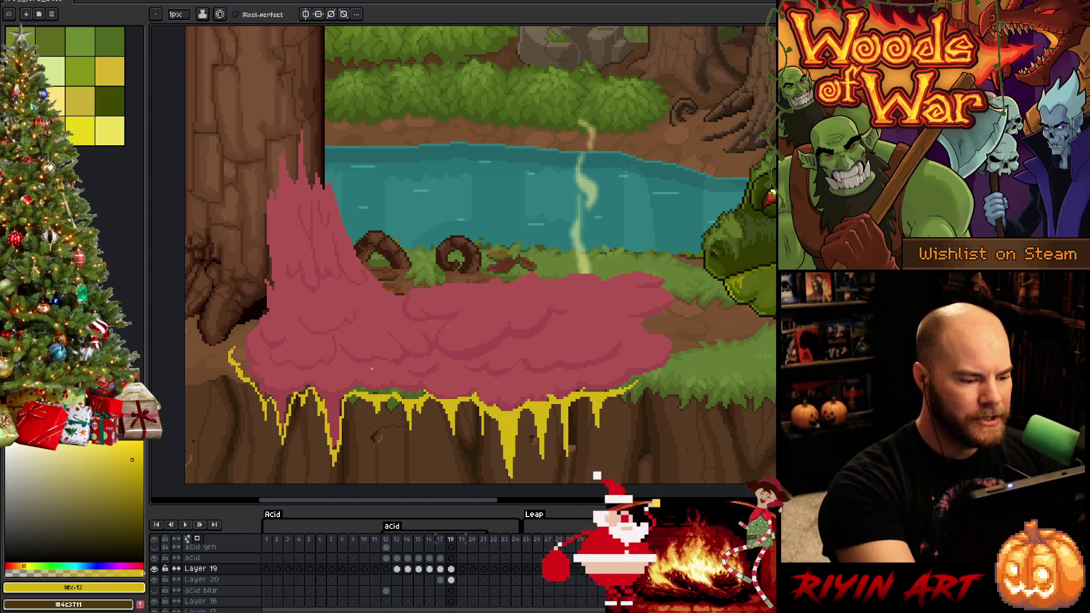
key("b")
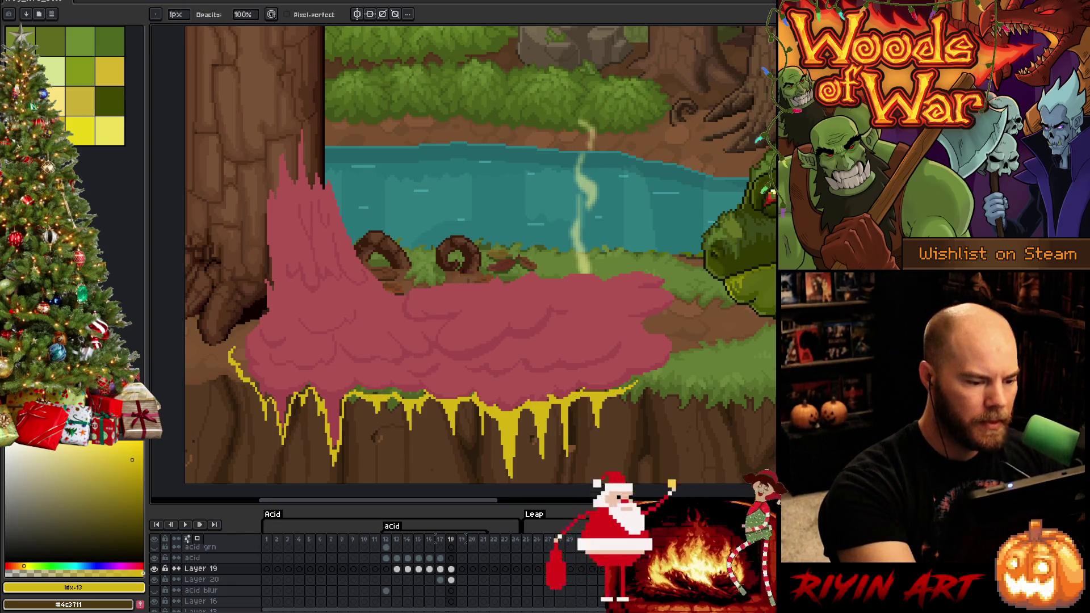
key("e")
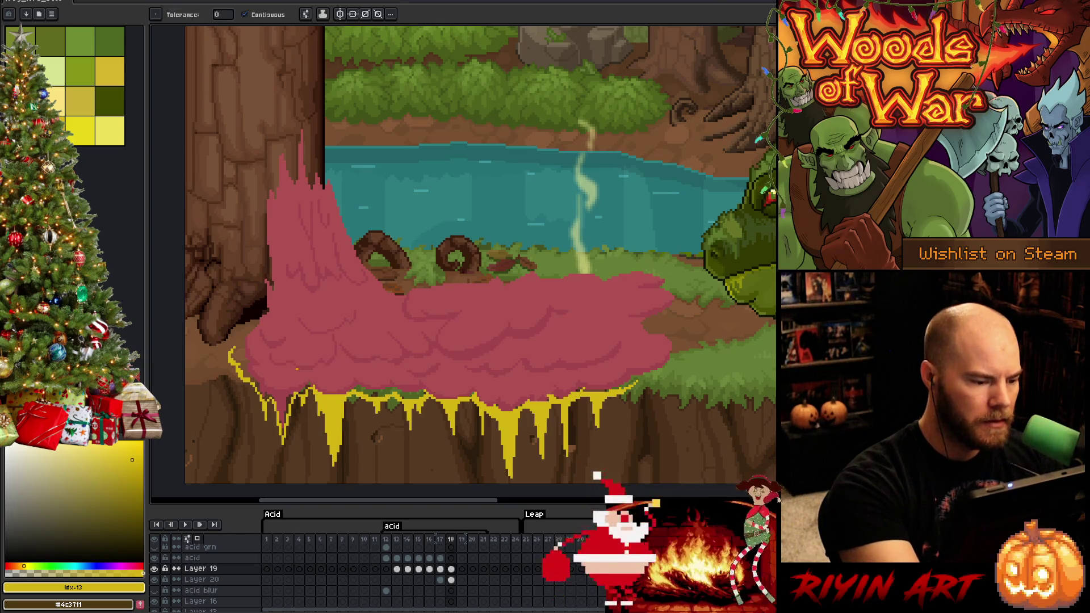
left_click_drag(302, 390, 264, 382)
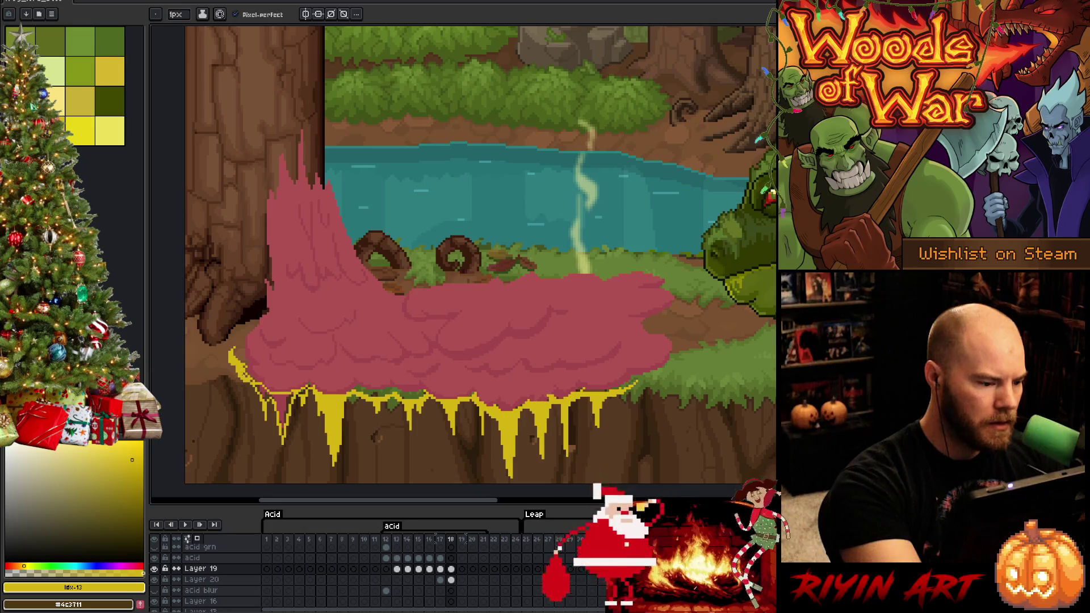
key("b")
key("e")
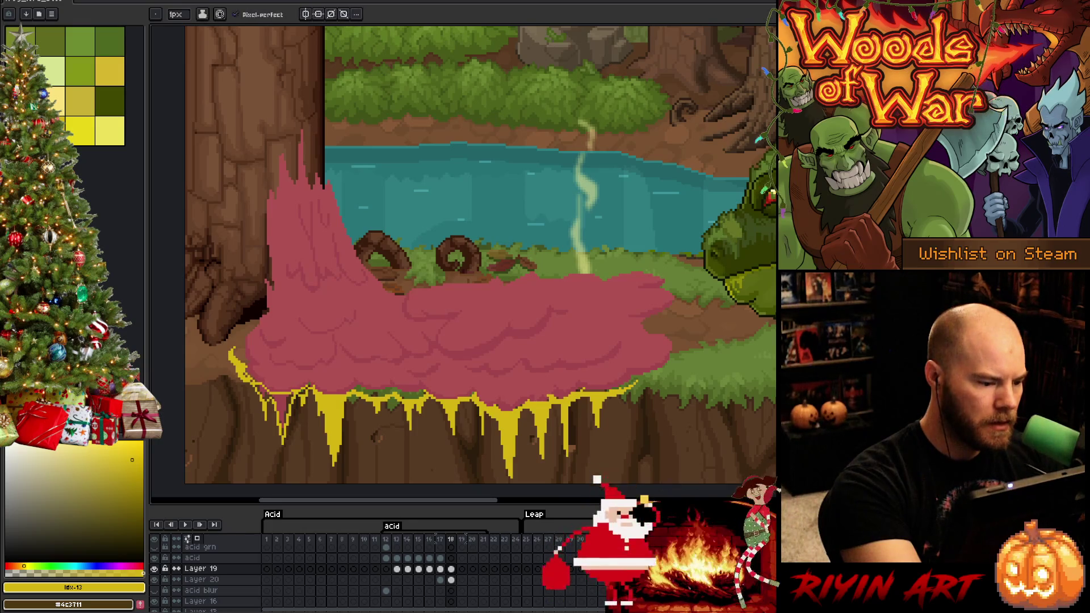
left_click_drag(273, 392, 287, 423)
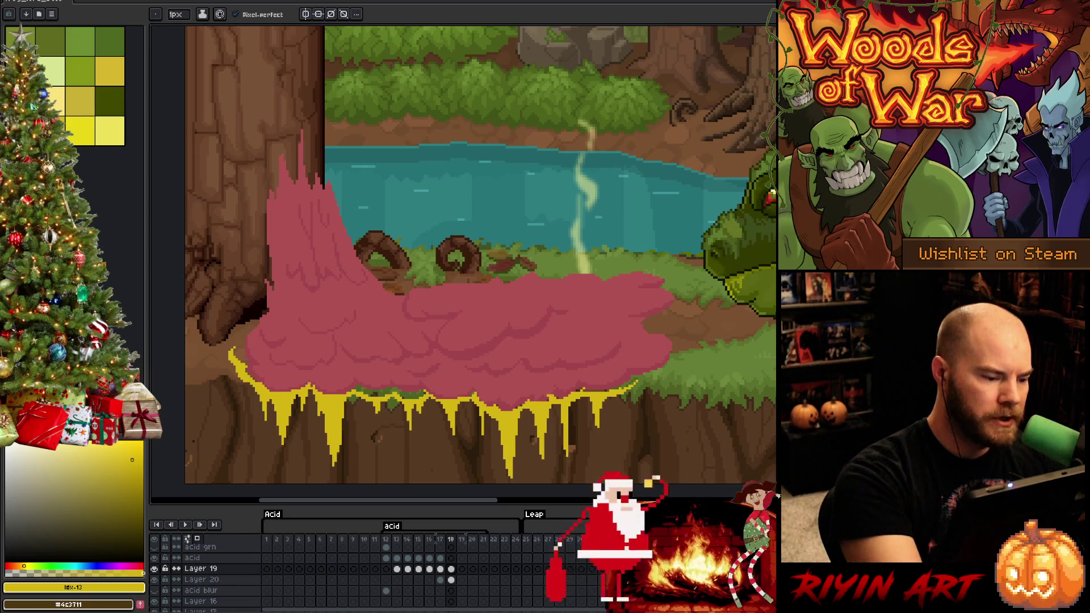
Step: Save the file, then extend the yellow rim up the acid's right side
key("e")
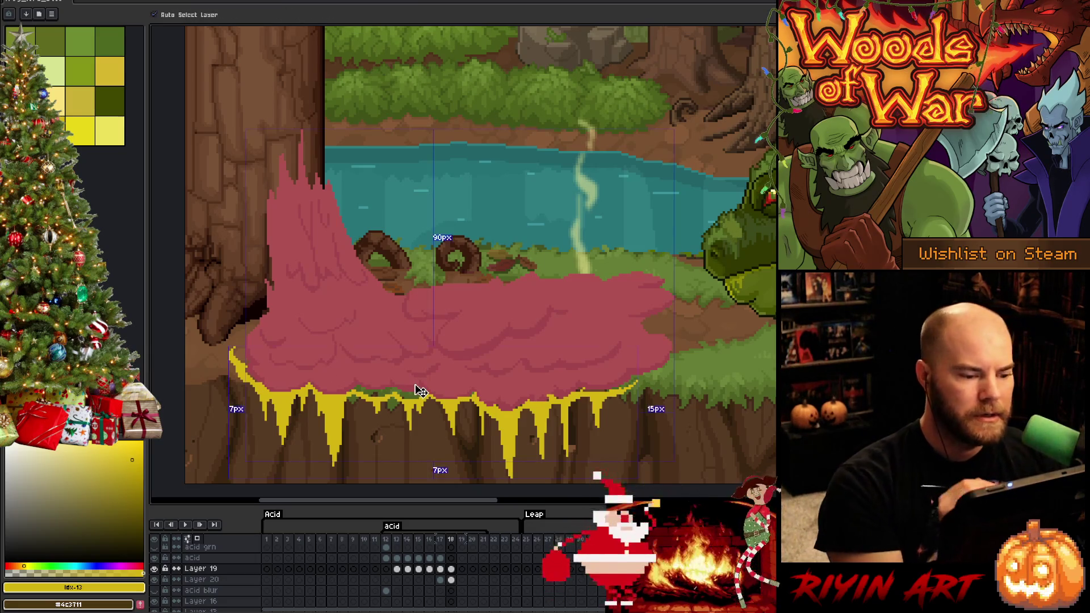
key("ctrl+s")
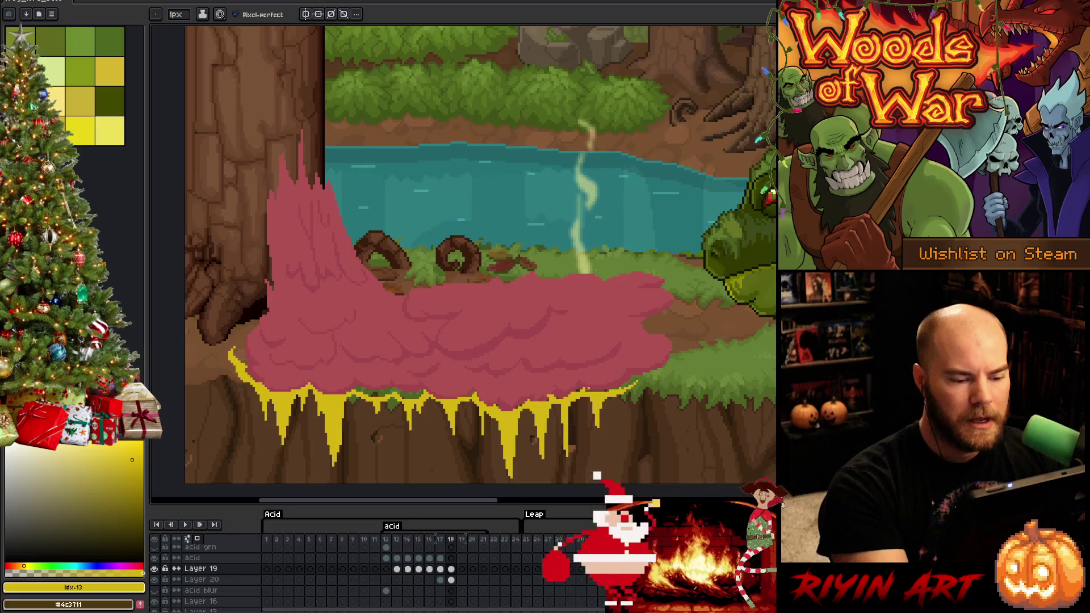
key("e")
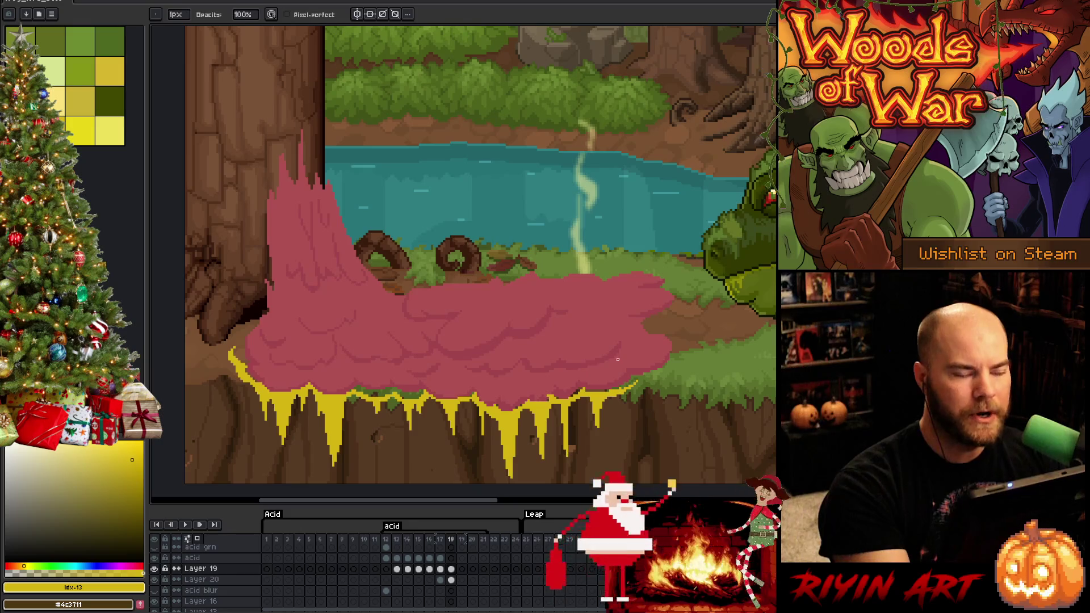
key("ctrl+s")
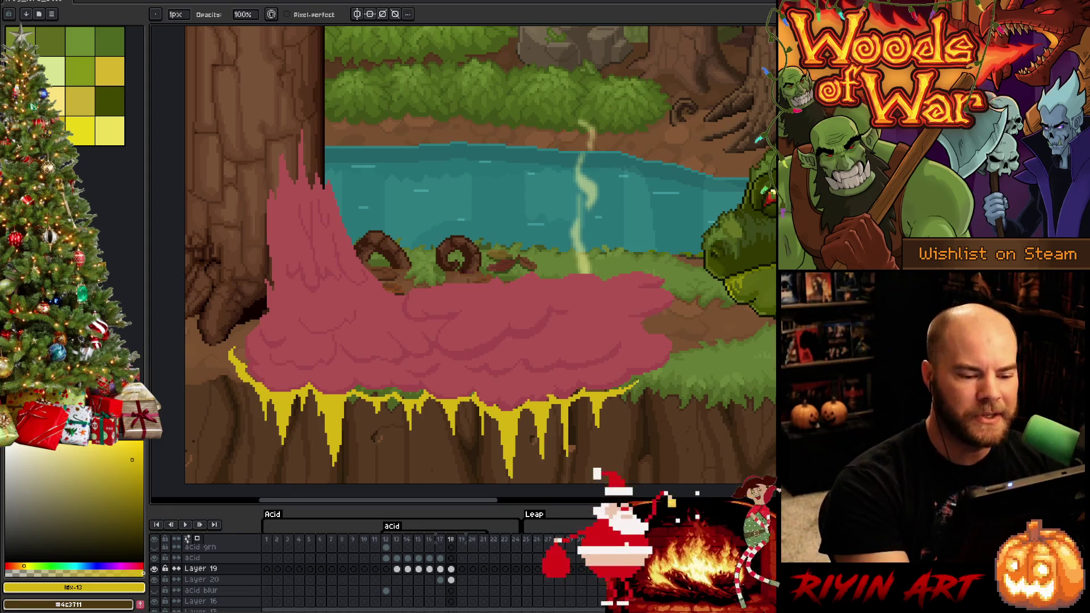
key("e")
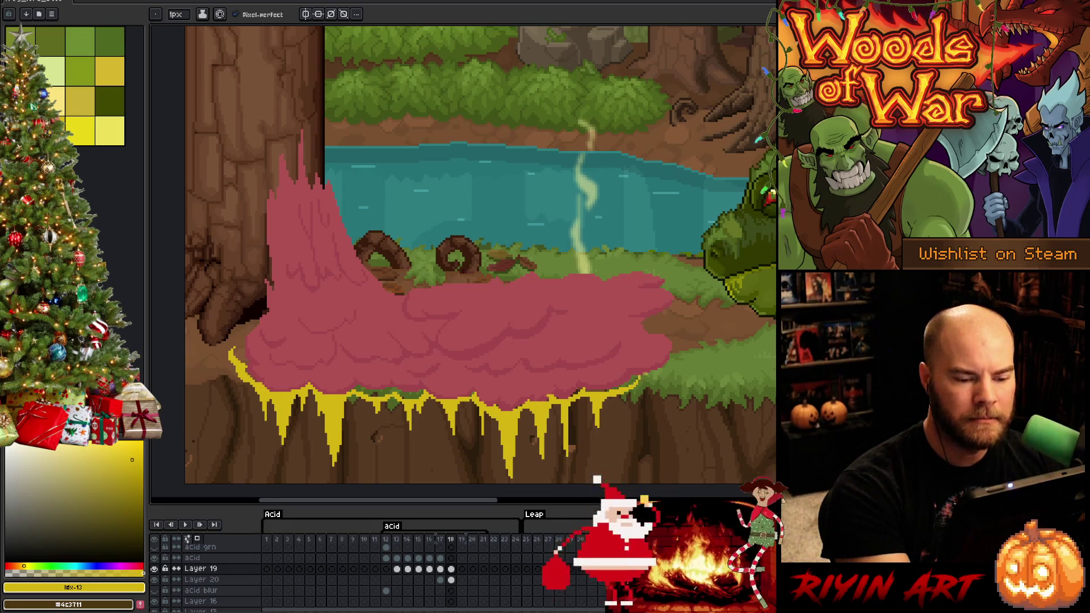
left_click_drag(645, 380, 673, 361)
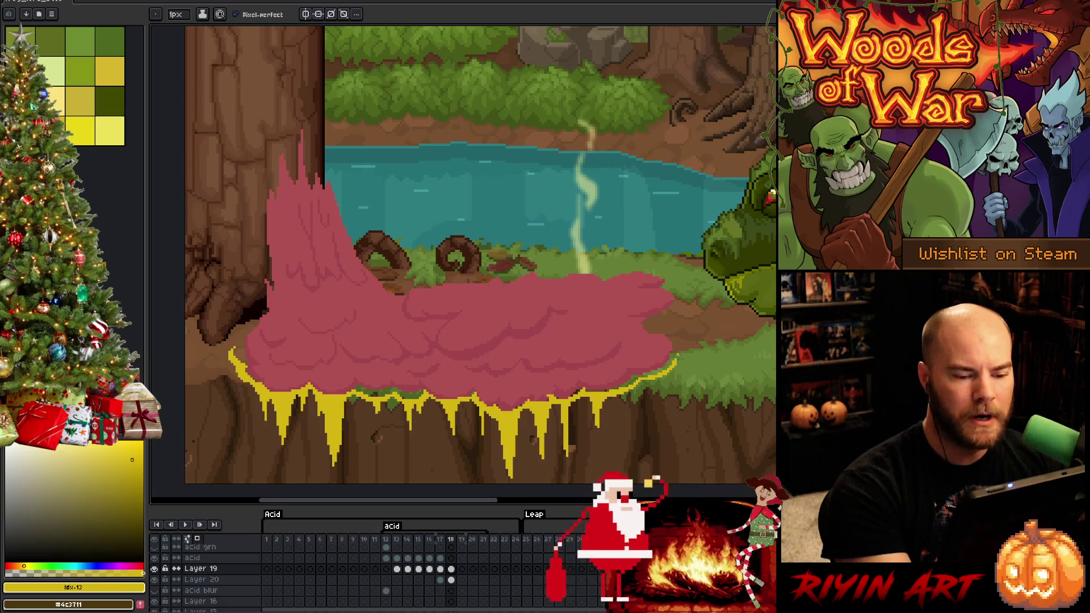
Step: Trim the top of the right-side rim and touch it up near the right drips
key("e")
left_click_drag(675, 358, 673, 365)
key("b")
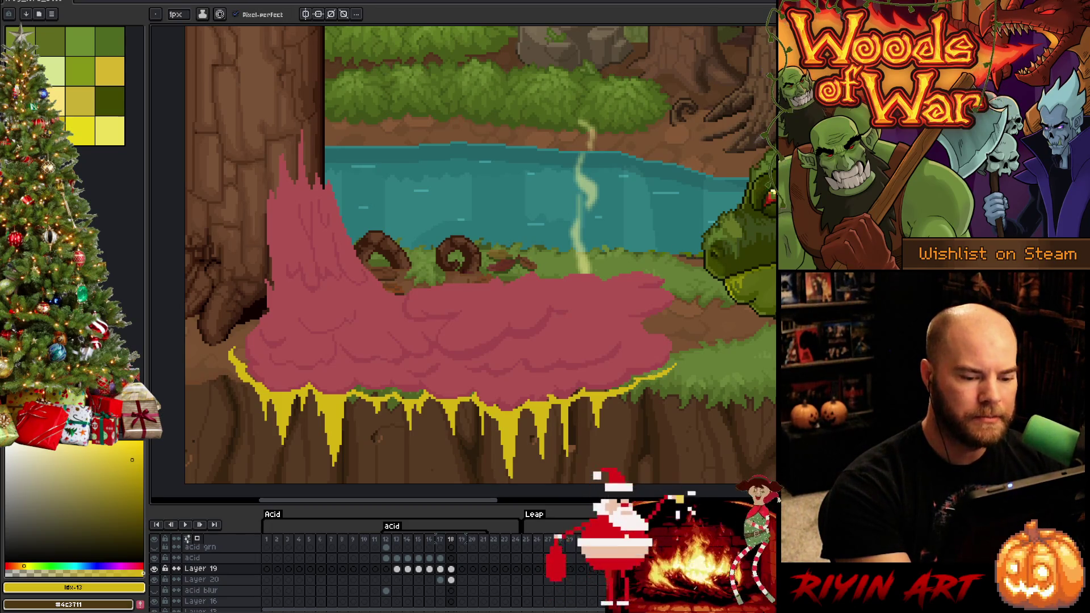
left_click_drag(633, 380, 649, 375)
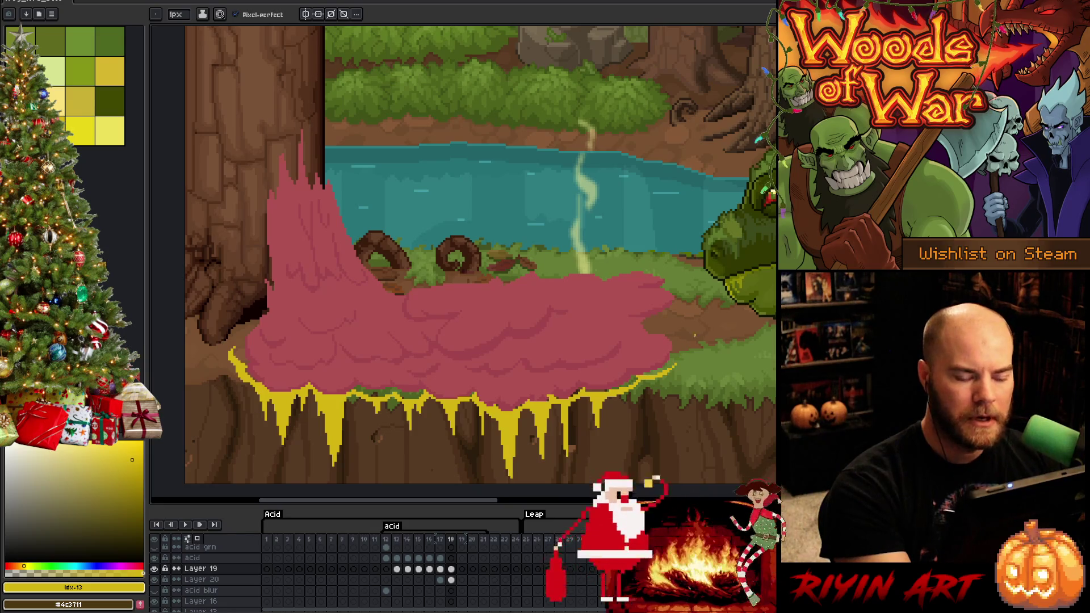
Step: Redraw the yellow stroke on the acid's upper right edge and eyedropper that yellow
left_click_drag(678, 303, 656, 318)
key("ctrl+z")
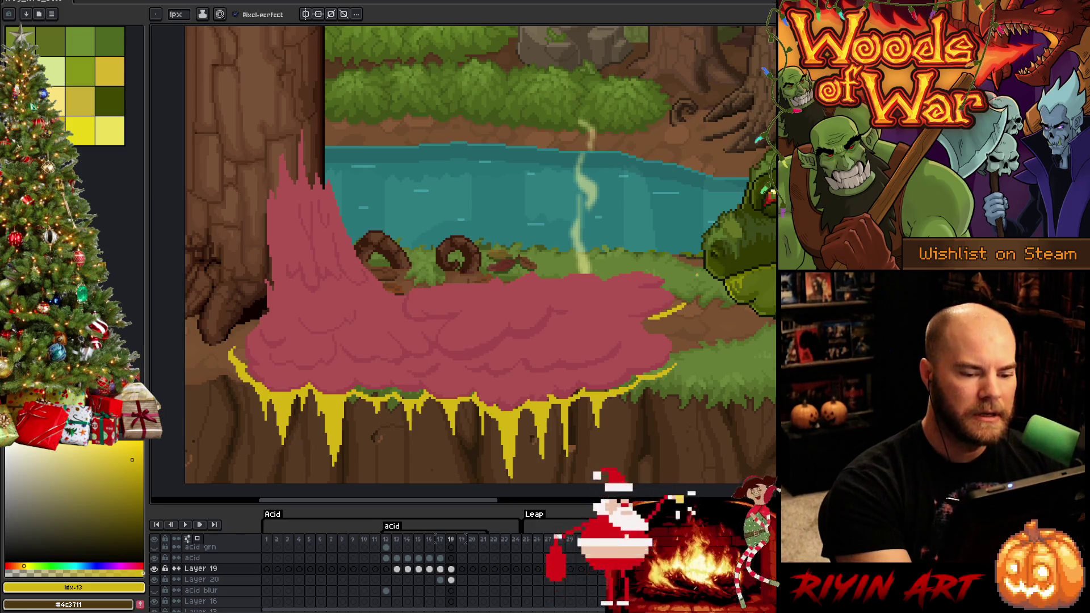
key("l")
key("ctrl+z")
left_click_drag(681, 305, 649, 318)
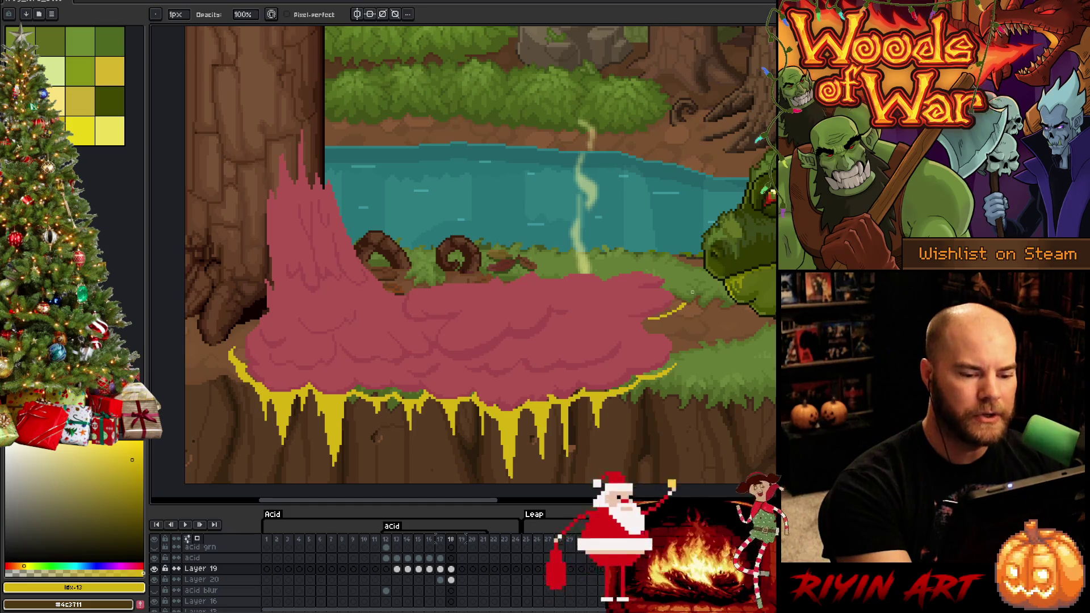
key("i")
left_click(685, 302)
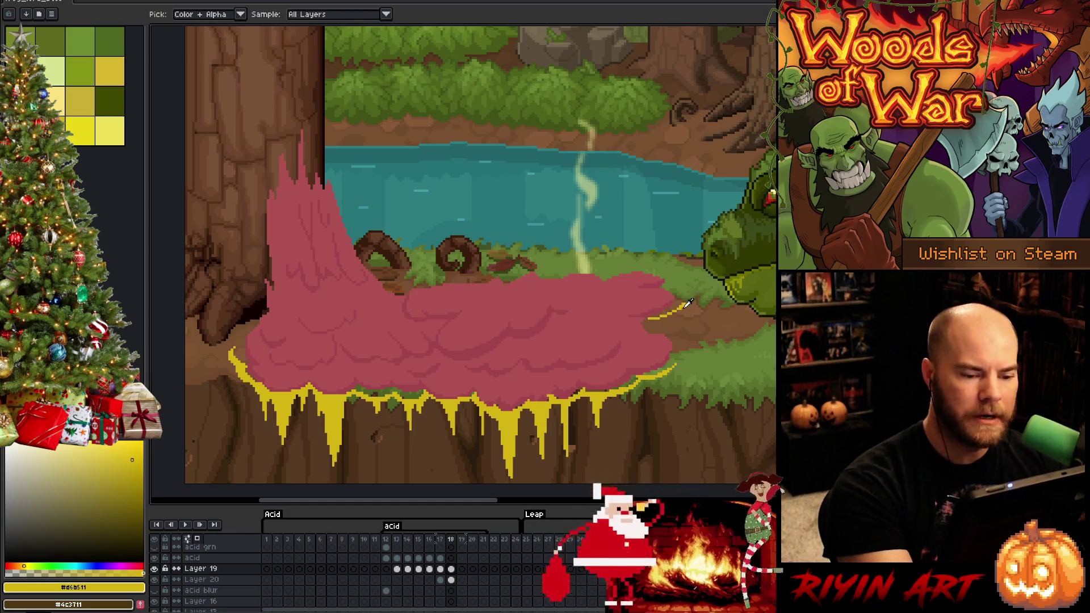
Step: Add short yellow strokes at the upper right and a curved line along the lower edge, trimming part of it
key("b")
left_click_drag(676, 279, 655, 289)
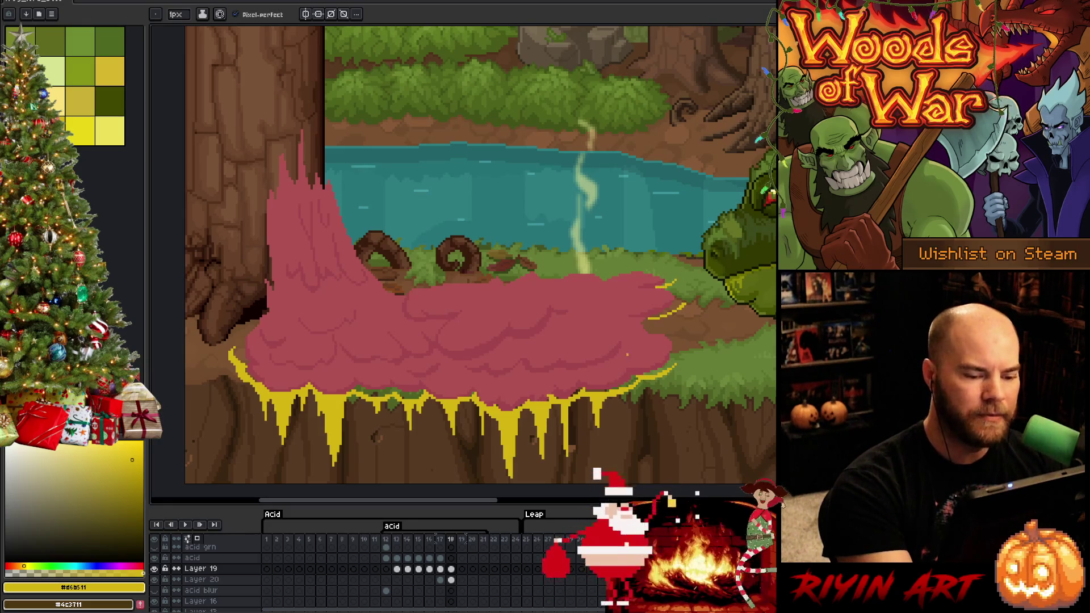
mouse_move(628, 358)
left_mouse_down()
mouse_move(601, 372)
mouse_move(550, 373)
left_mouse_up()
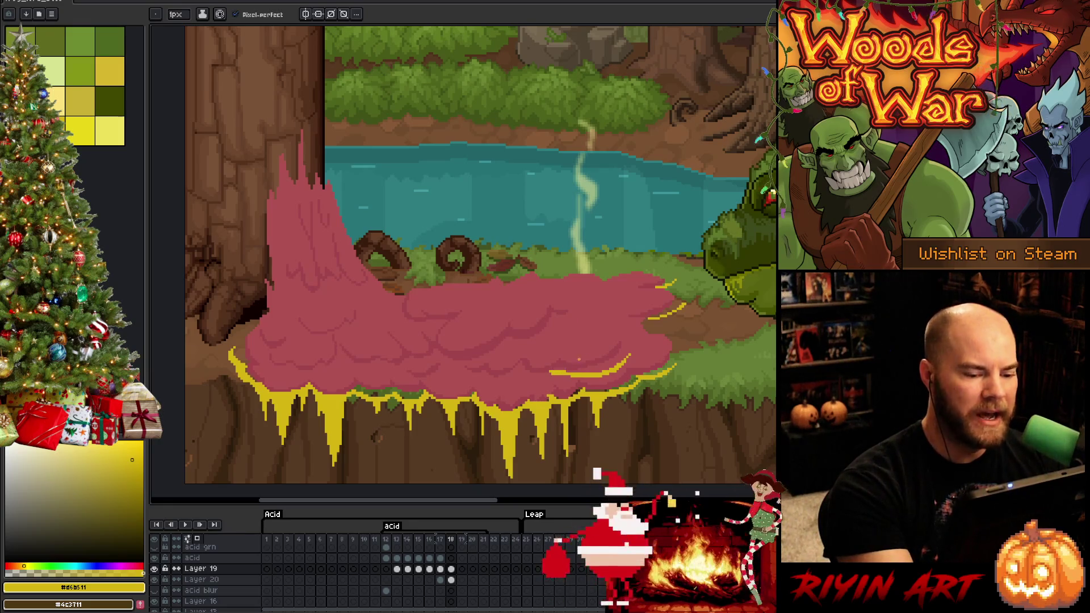
key("e")
key("b")
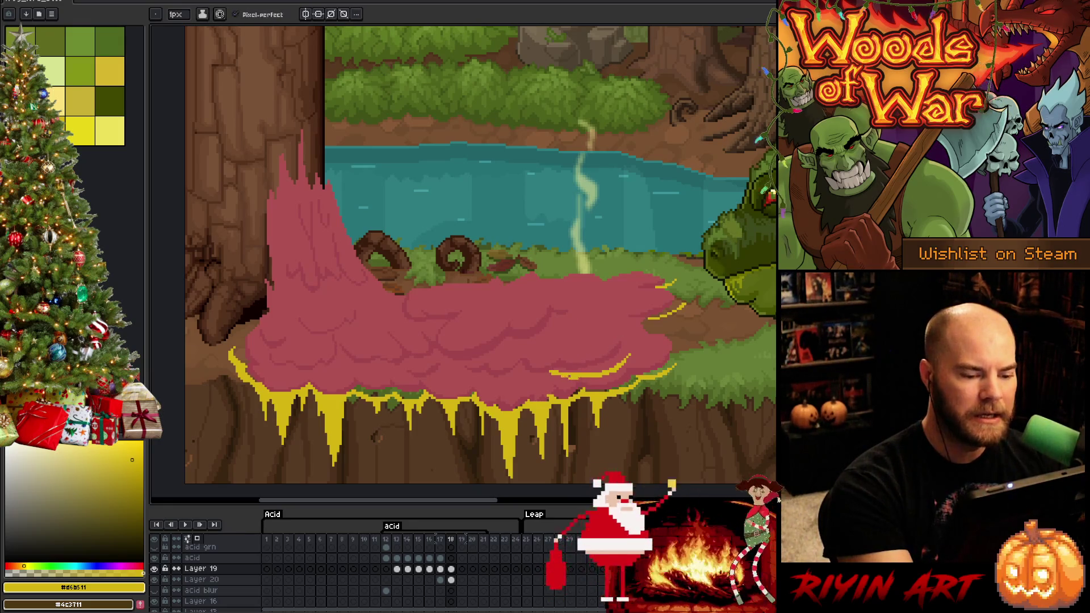
key("e")
left_click_drag(568, 374, 593, 372)
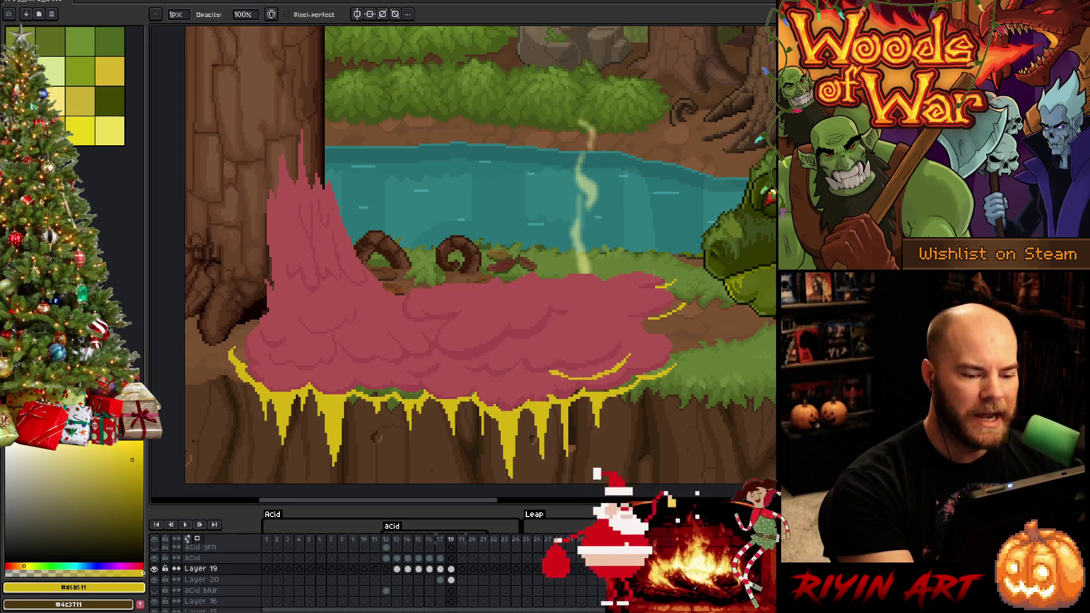
Step: Extend the yellow line further left along the acid's lower area
key("b")
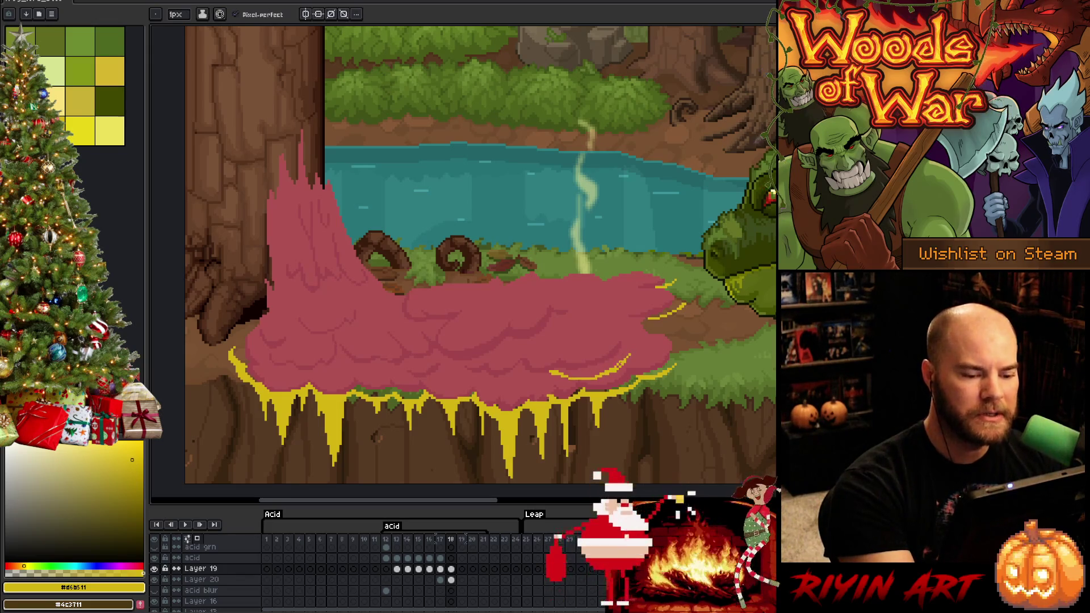
key("e")
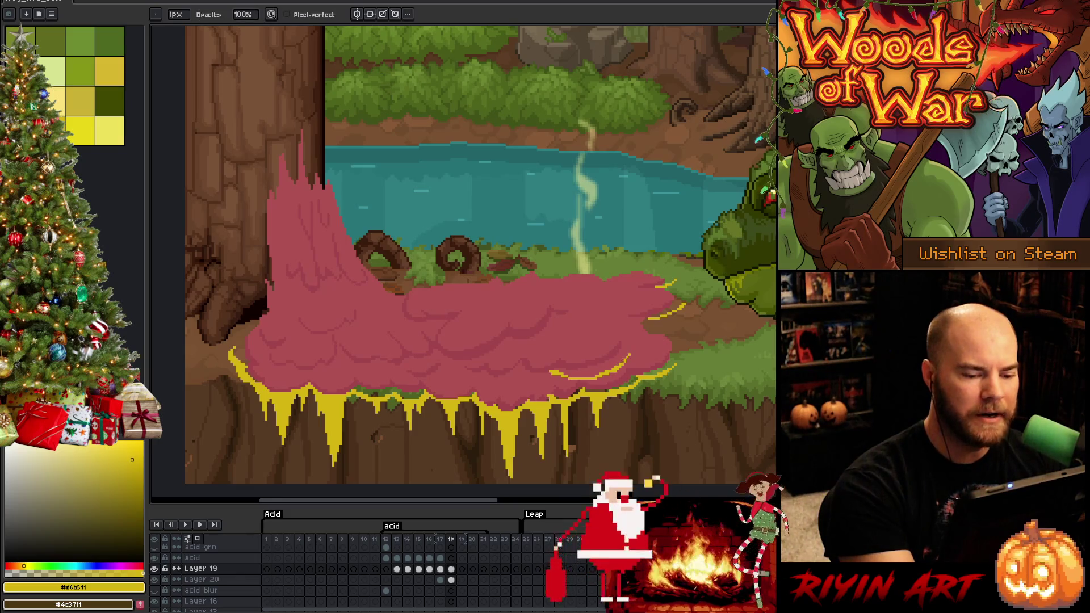
key("b")
key("e")
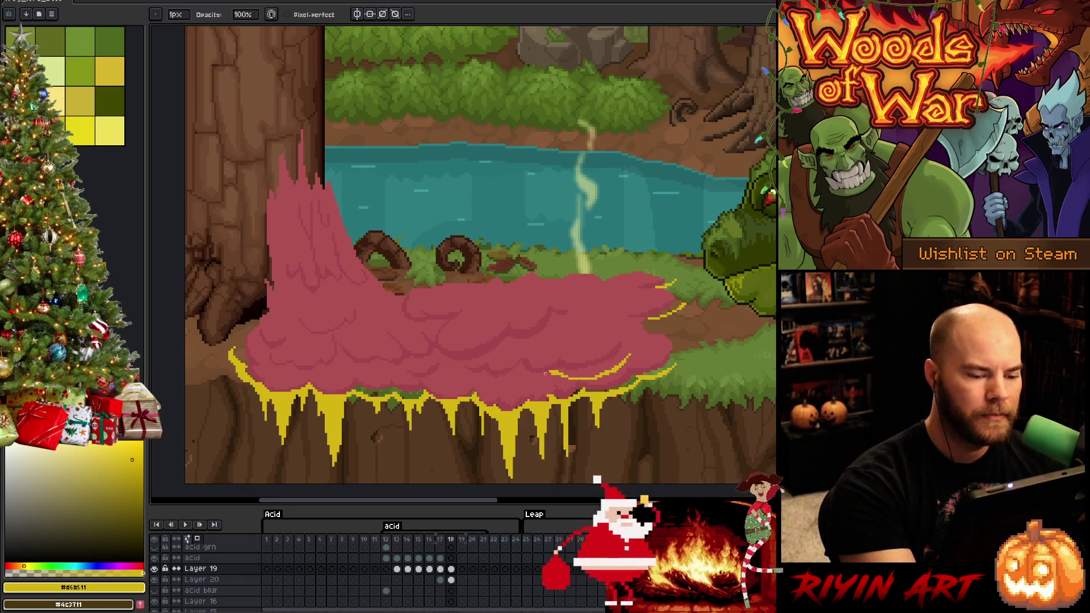
key("b")
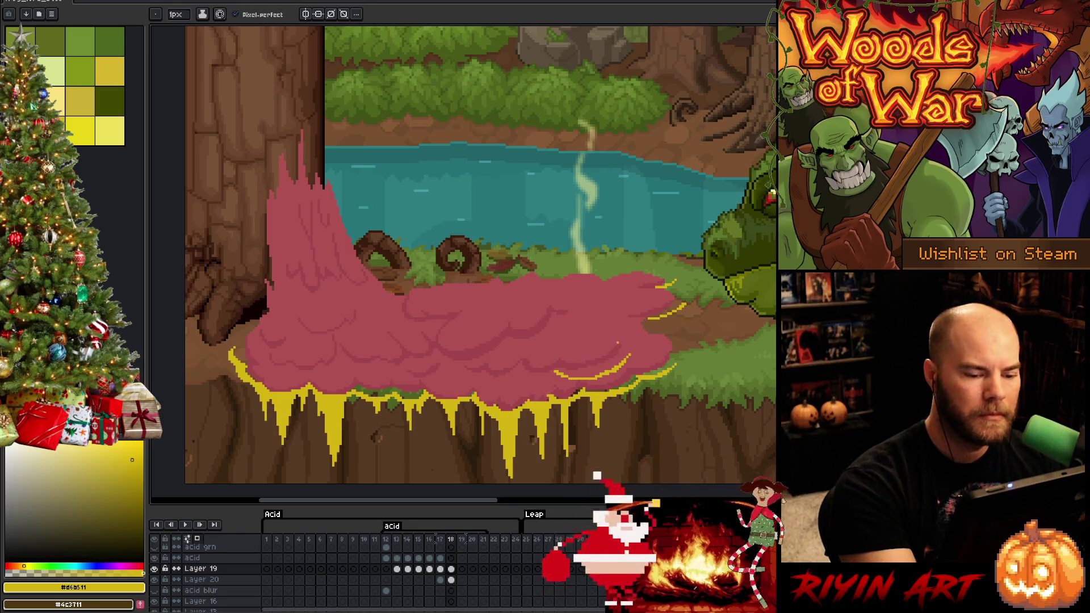
key("e")
key("b")
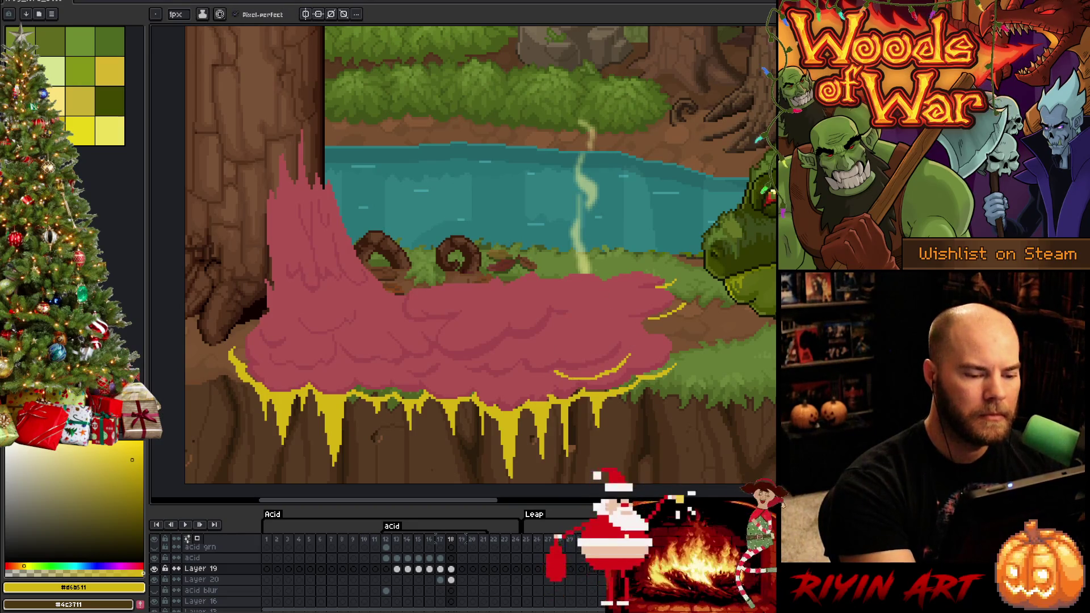
key("e")
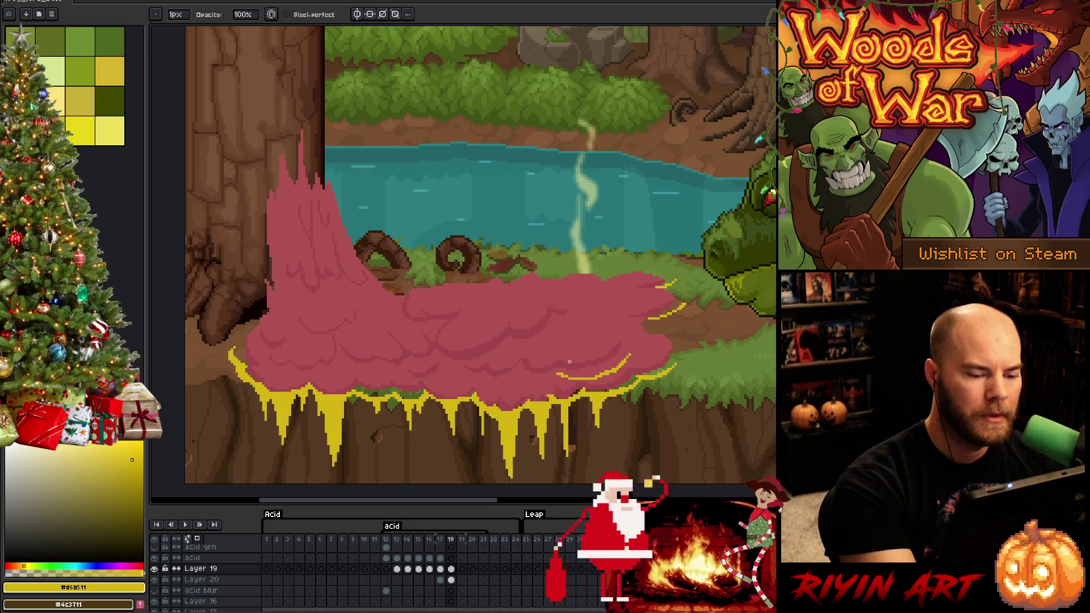
key("b")
left_click_drag(556, 377, 520, 384)
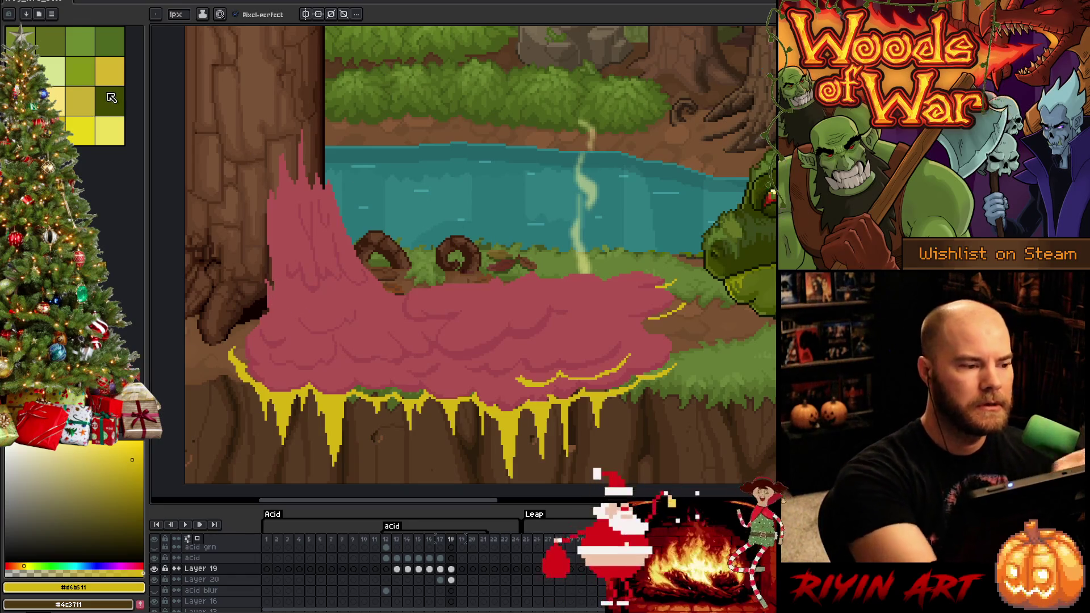
Step: Pick the lighter yellow swatch and try streaks up the tall splash, undoing them after comparing with frame 17
left_click(80, 130)
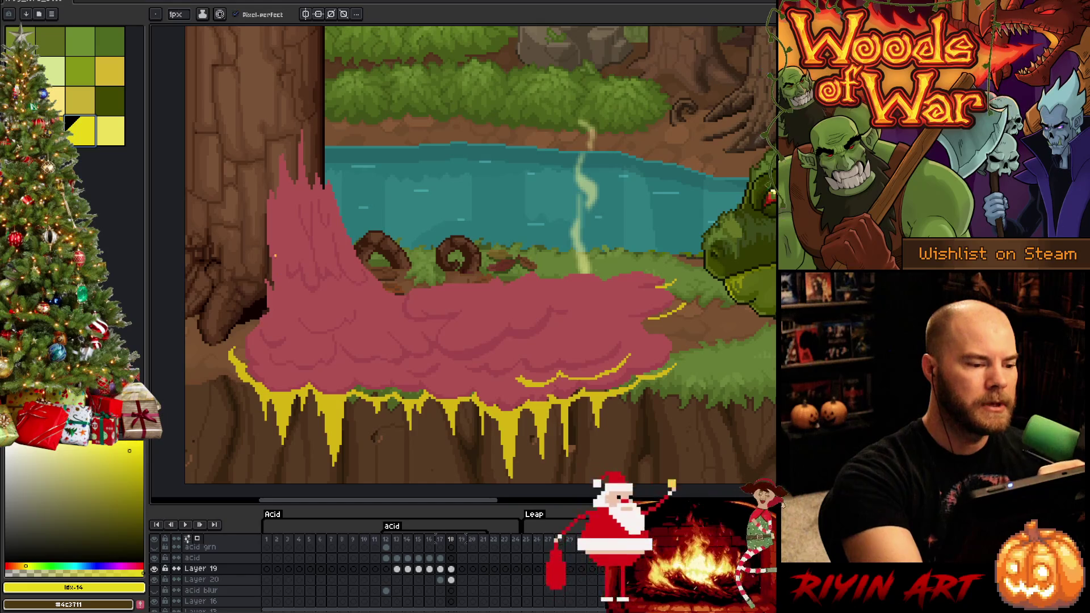
mouse_move(274, 281)
left_mouse_down()
mouse_move(286, 206)
mouse_move(311, 269)
mouse_move(308, 202)
mouse_move(320, 265)
mouse_move(325, 245)
mouse_move(352, 278)
mouse_move(385, 293)
mouse_move(485, 286)
left_mouse_up()
key("ctrl+z")
key("ctrl+z")
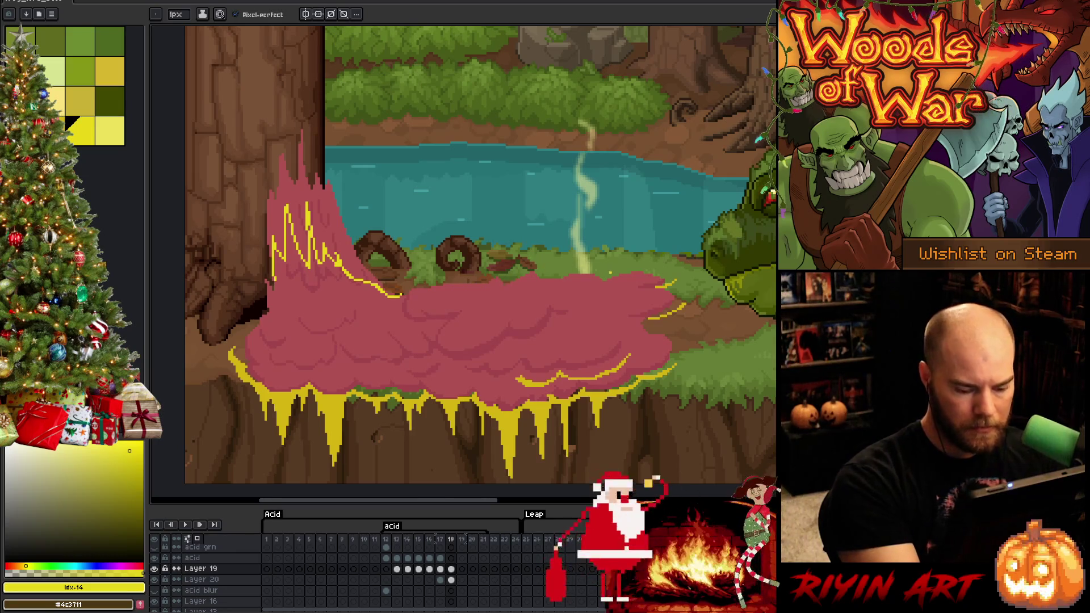
key("comma")
key("period")
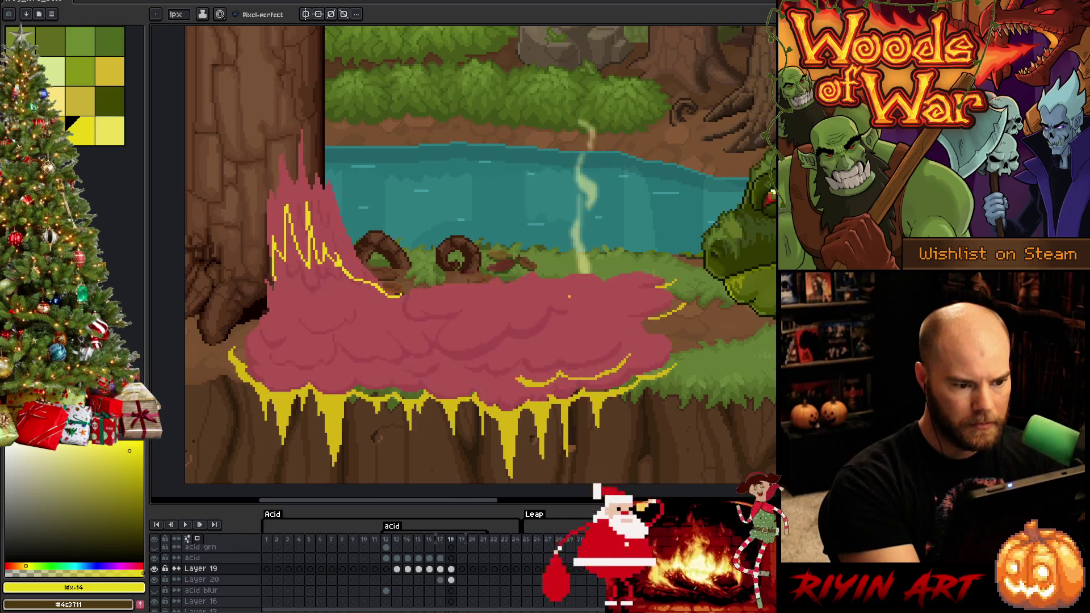
Step: Draw the light yellow rim along the puddle's top, down its right end and up its left edge
left_click_drag(549, 277, 401, 293)
mouse_move(551, 277)
left_mouse_down()
mouse_move(665, 271)
mouse_move(676, 277)
mouse_move(667, 290)
left_mouse_up()
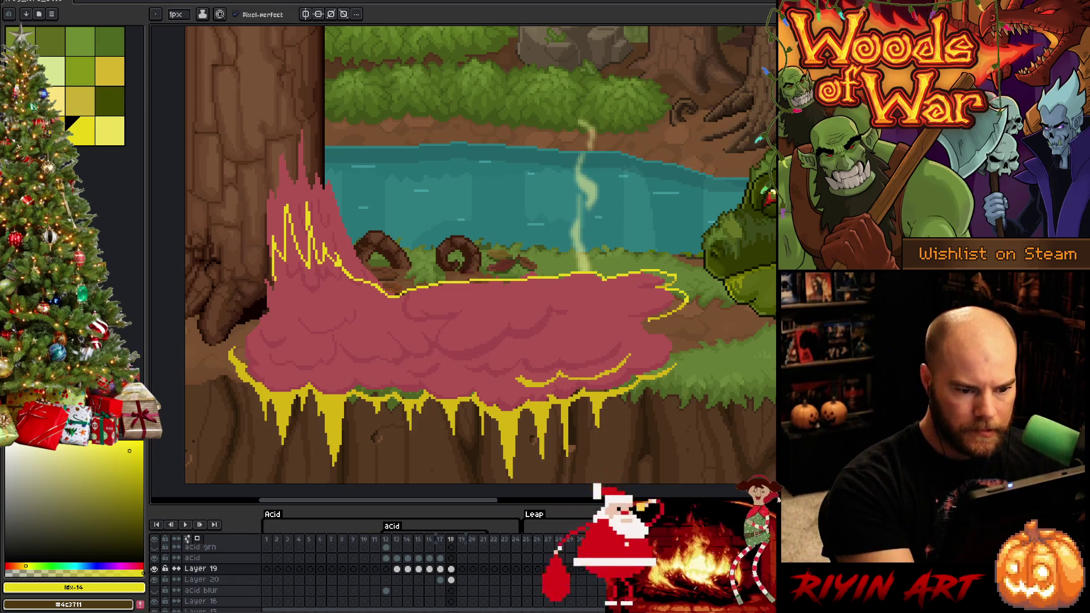
mouse_move(647, 322)
left_mouse_down()
mouse_move(645, 332)
mouse_move(676, 348)
left_mouse_up()
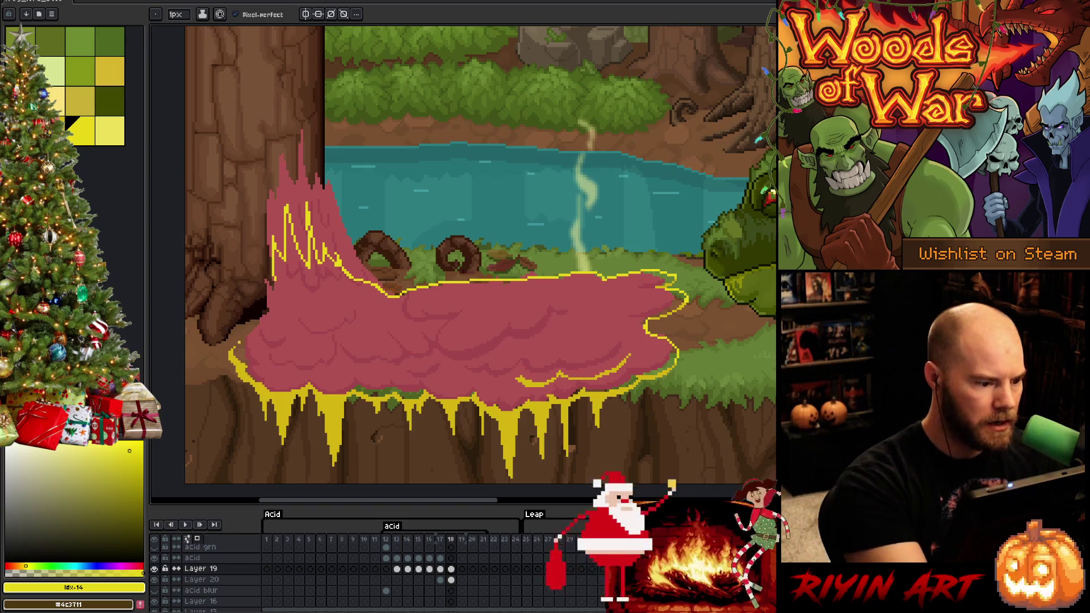
left_click_drag(235, 344, 277, 288)
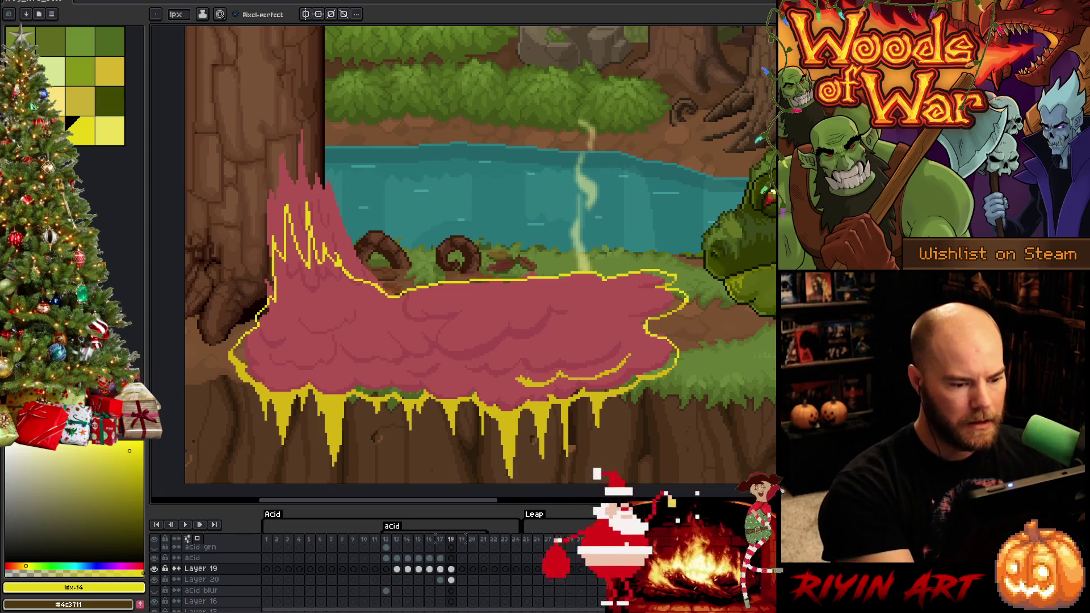
Step: With #d6b511 yellow, draw curved fold lines through the acid's middle and lower part, trimming stray pixels
left_click(133, 460)
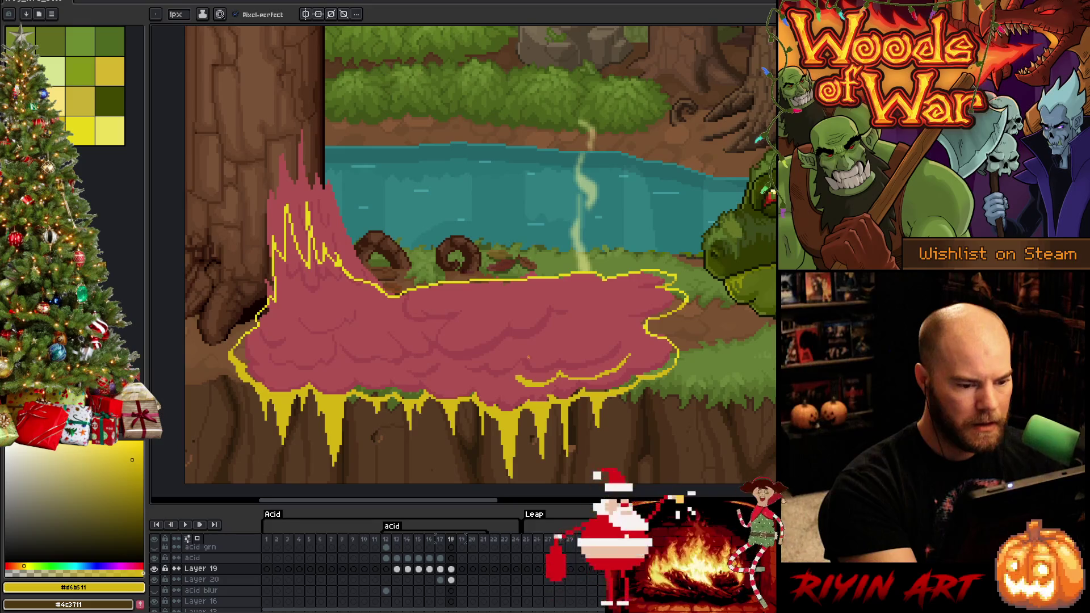
left_click_drag(514, 378, 466, 376)
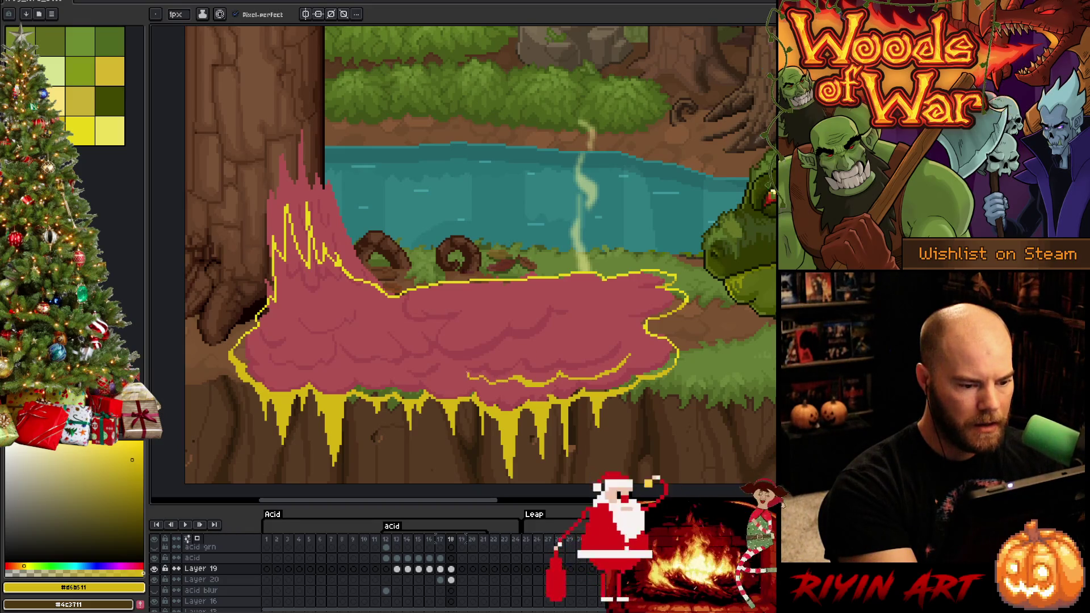
mouse_move(583, 325)
left_mouse_down()
mouse_move(558, 322)
mouse_move(583, 312)
mouse_move(581, 321)
left_mouse_up()
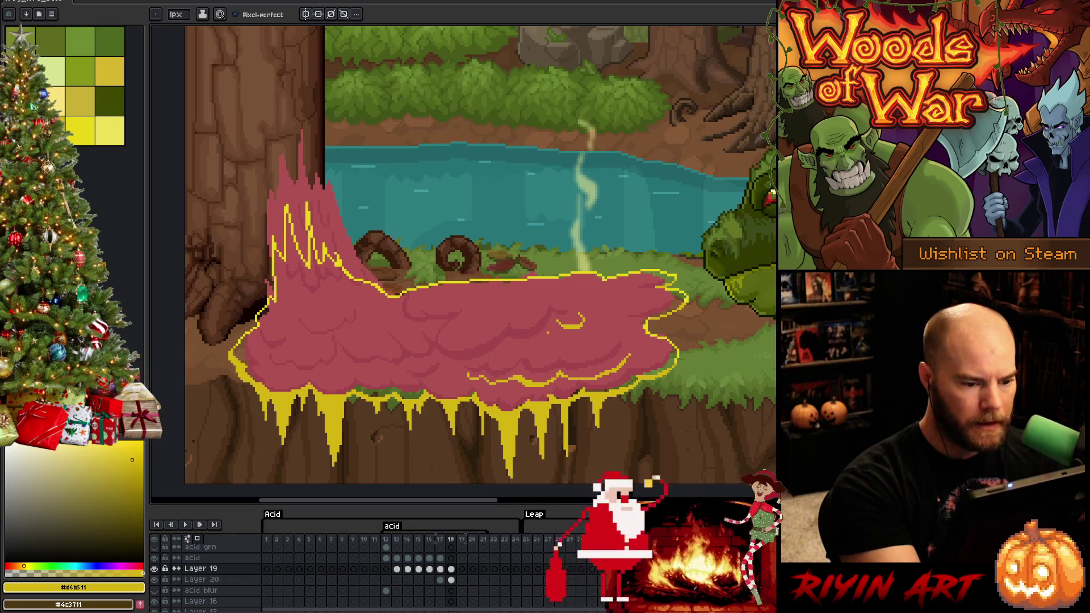
mouse_move(549, 328)
left_mouse_down()
mouse_move(543, 343)
mouse_move(506, 347)
left_mouse_up()
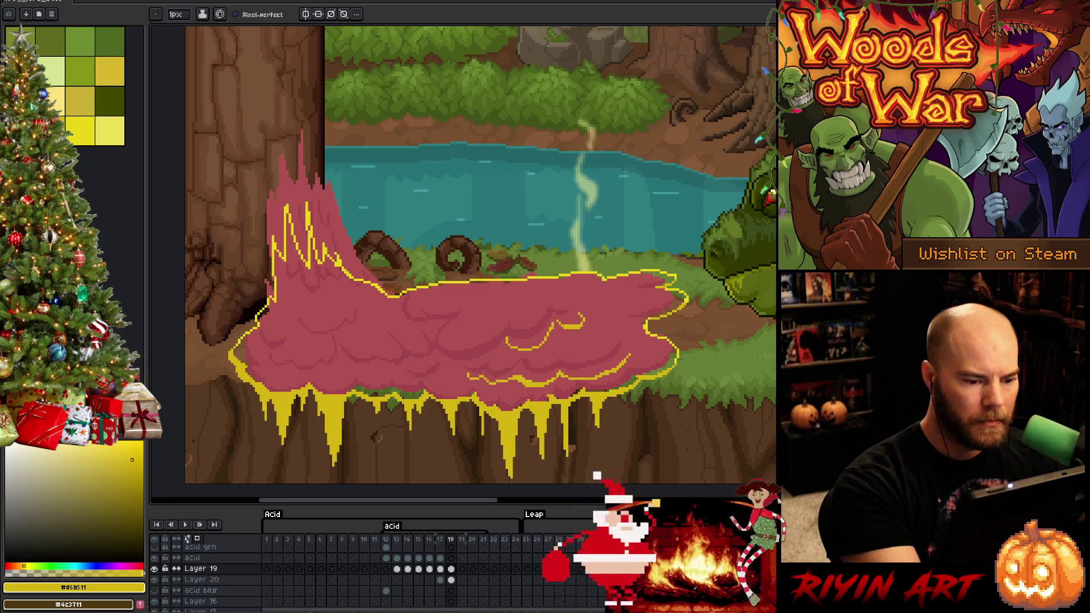
mouse_move(549, 336)
left_mouse_down()
mouse_move(556, 322)
mouse_move(547, 338)
left_mouse_up()
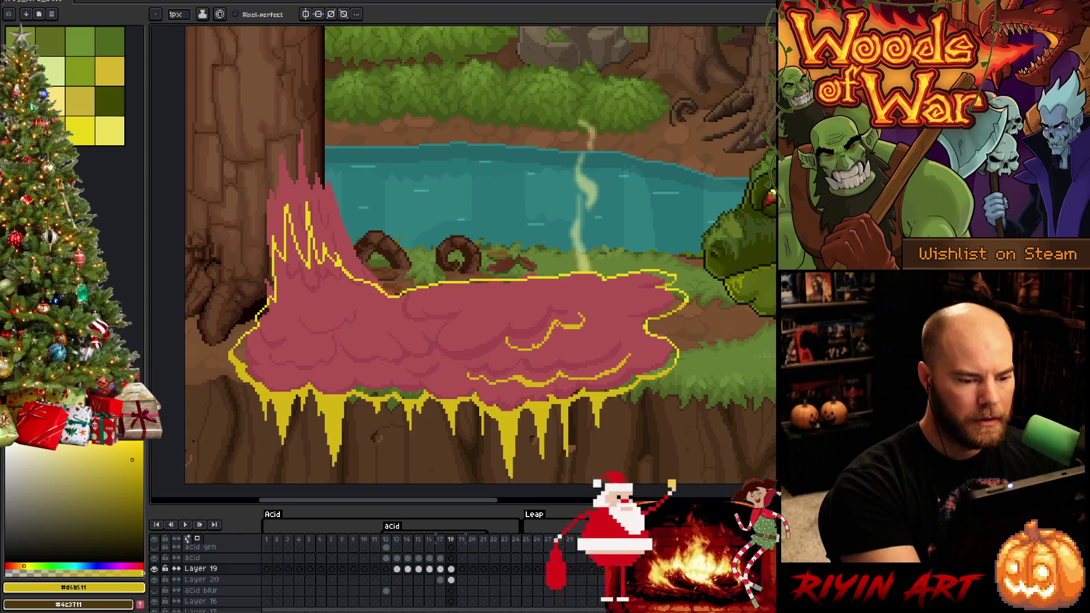
key("e")
key("b")
left_click_drag(515, 352, 534, 351)
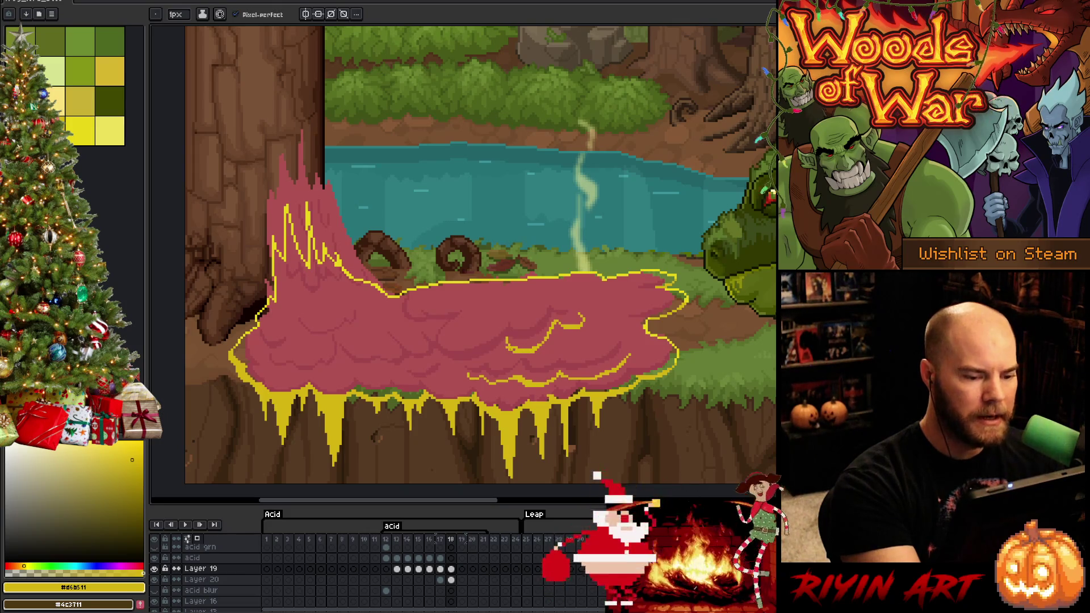
key("e")
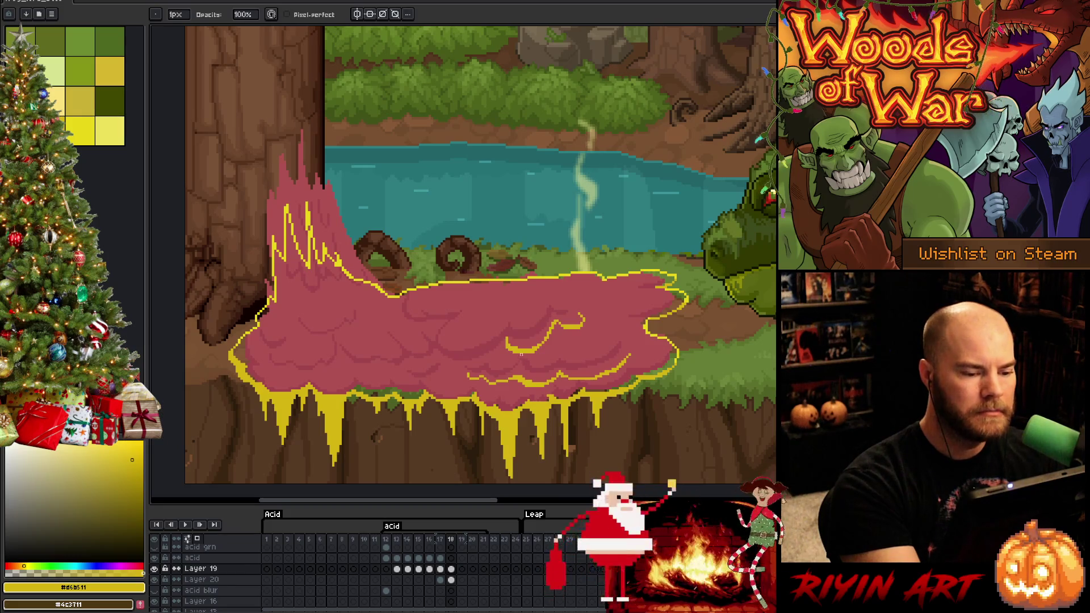
key("b")
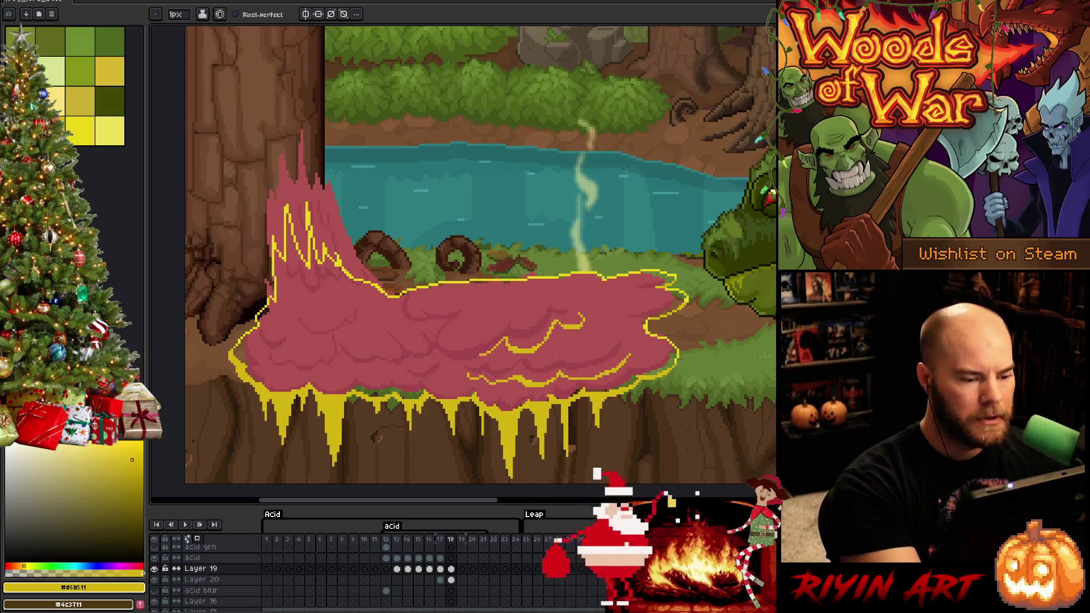
Step: Extend the lower yellow line left and add a curve descending from the acid's top
left_click_drag(502, 351, 431, 366)
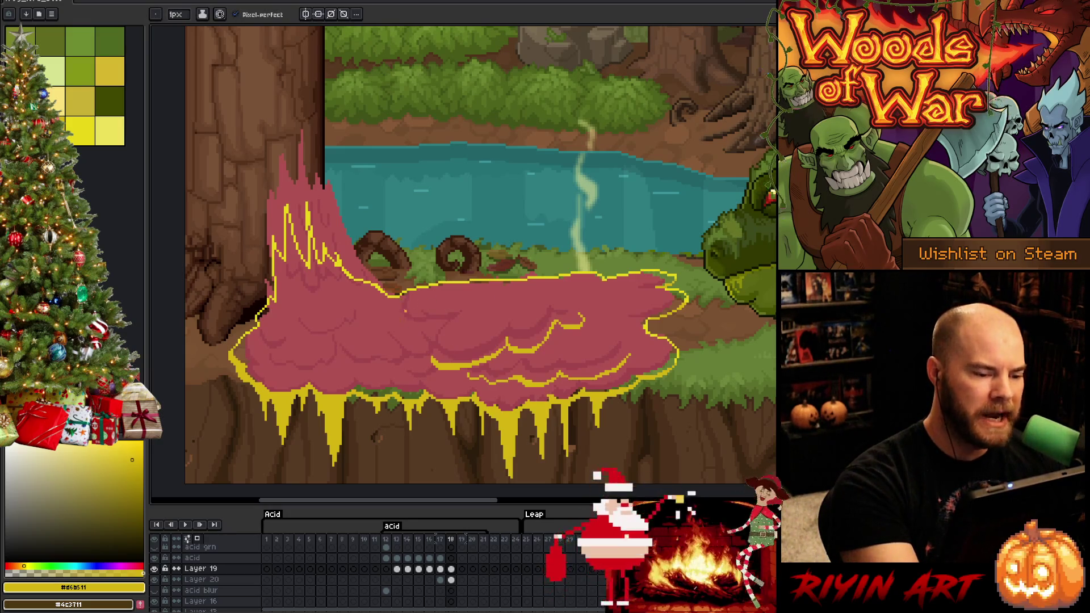
left_click_drag(402, 294, 420, 325)
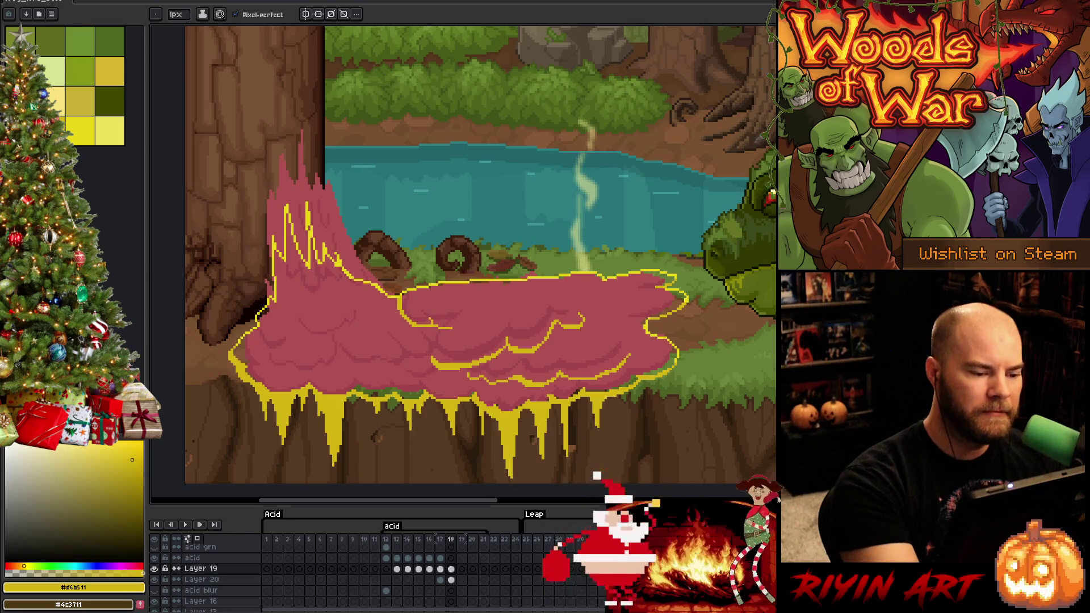
left_click_drag(431, 323, 454, 323)
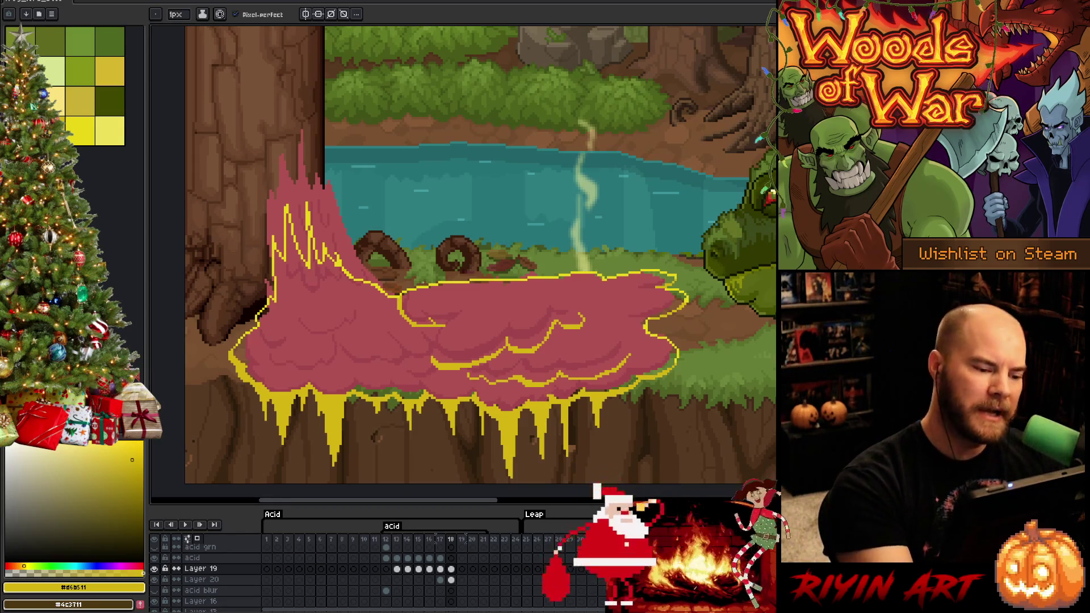
key("e")
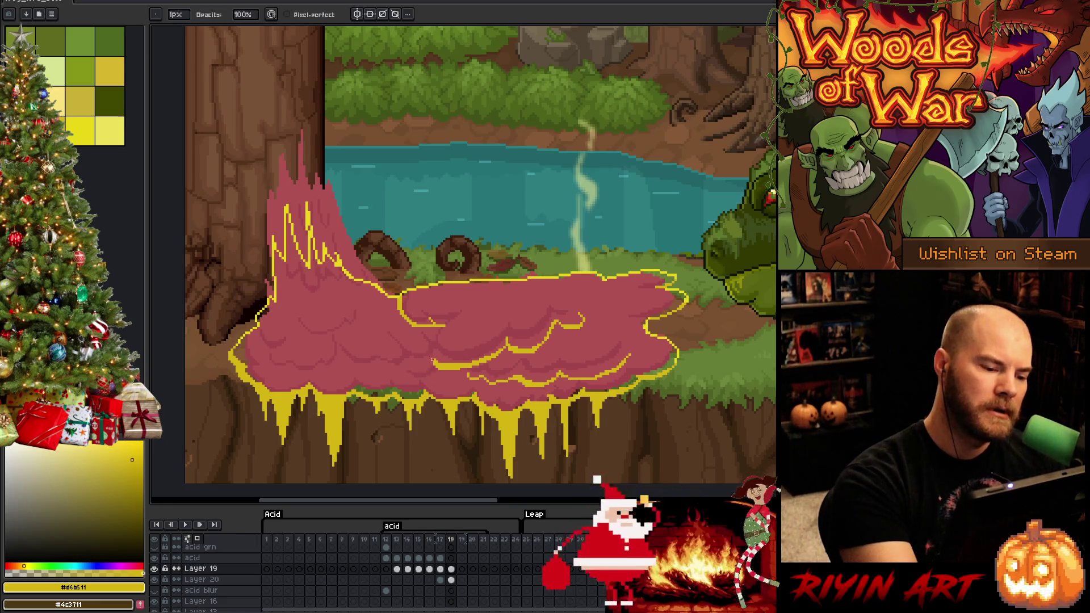
key("b")
left_click_drag(431, 362, 420, 363)
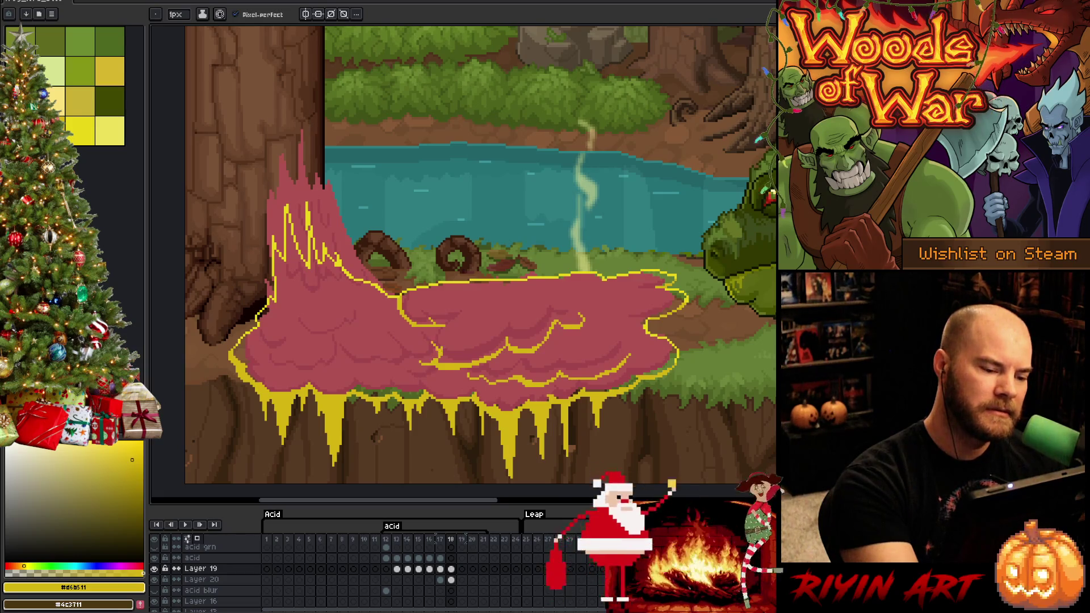
Step: Clean up stray pixels and draw another yellow line across the lower acid
key("e")
left_click_drag(438, 343, 437, 351)
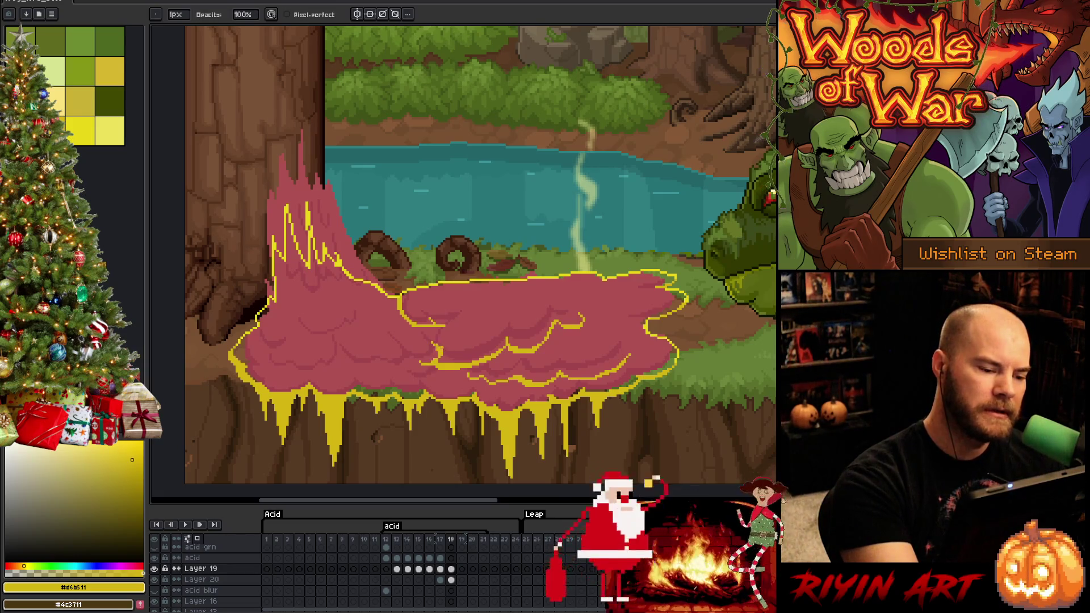
key("ctrl+z")
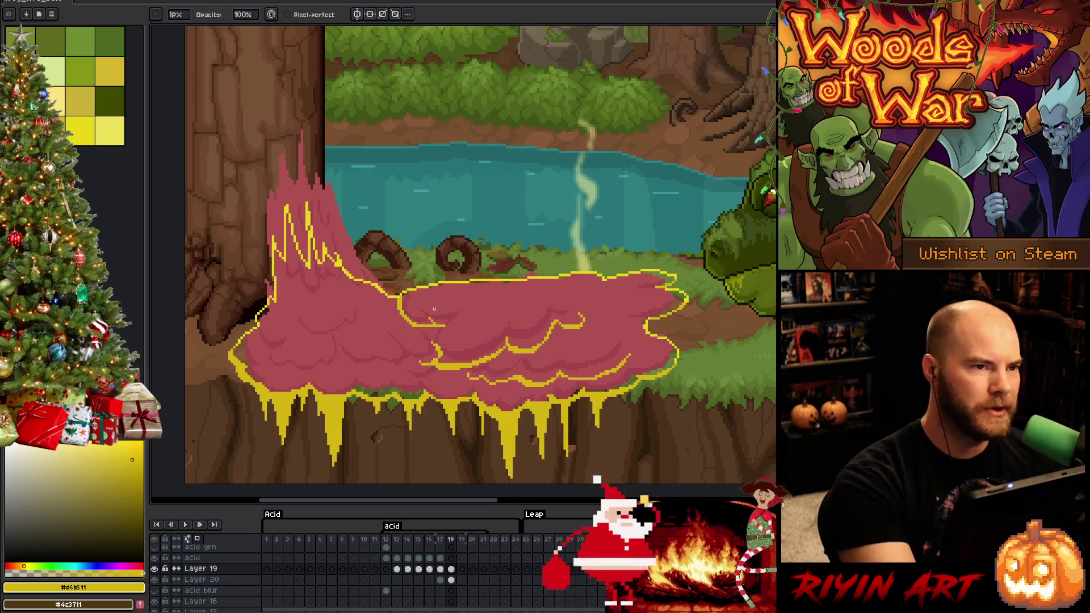
key("b")
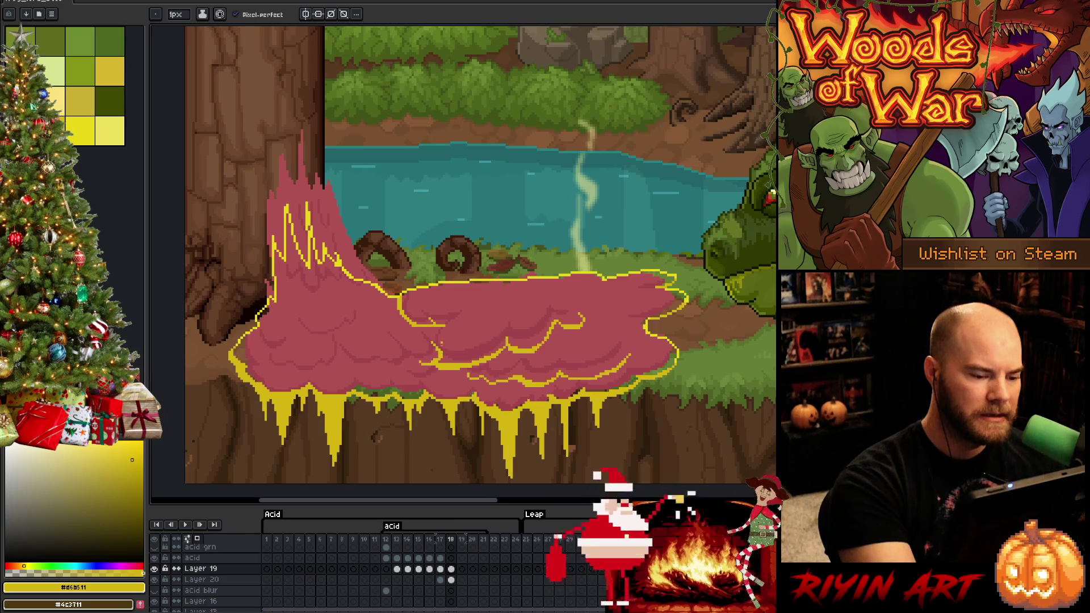
key("e")
key("b")
left_click_drag(448, 371, 404, 374)
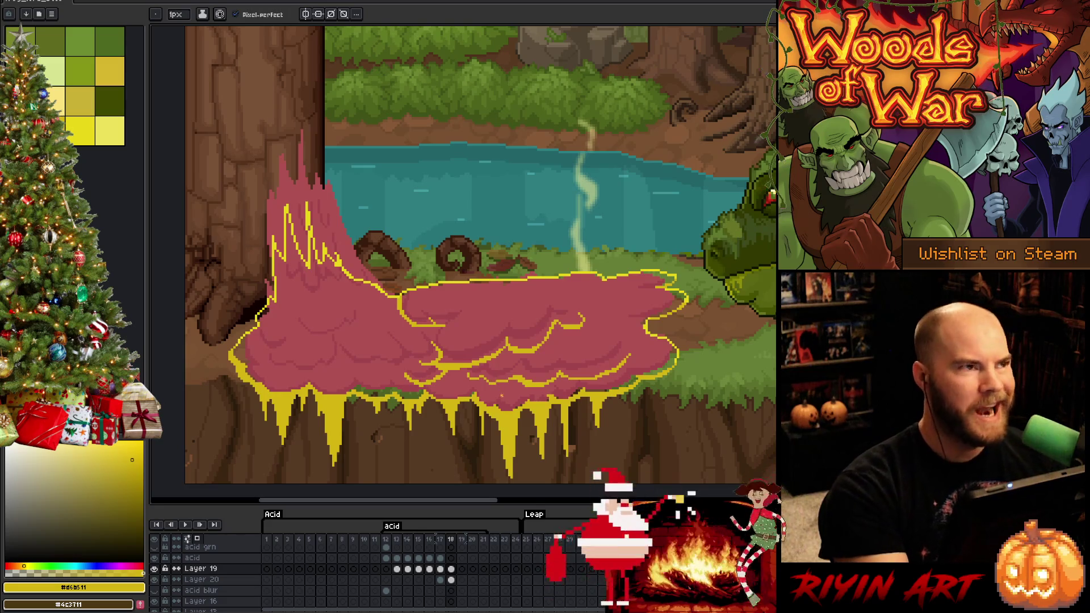
key("e")
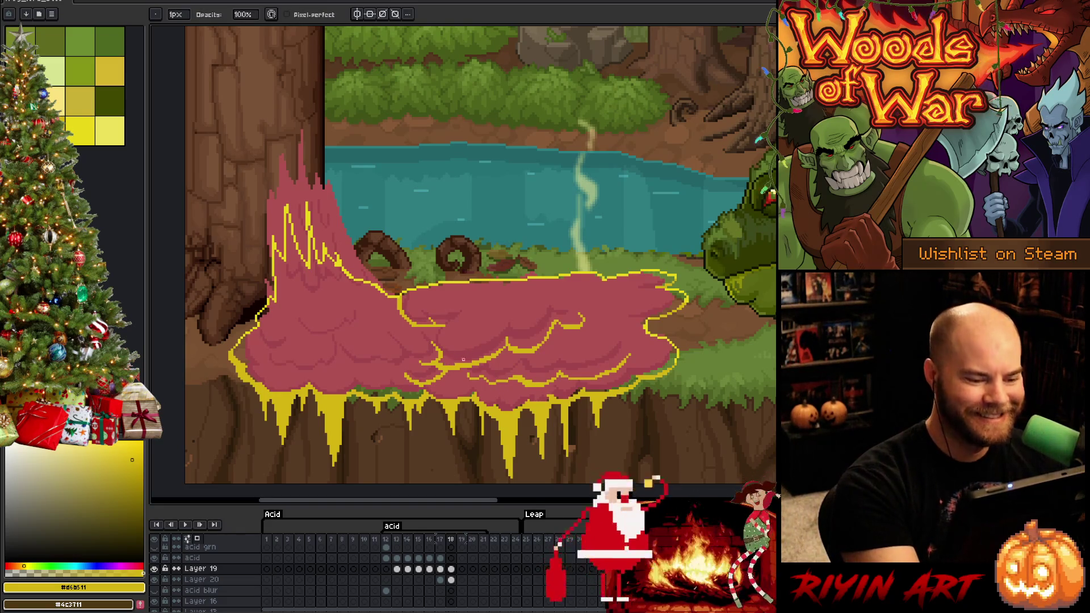
Step: Draw a short yellow ripple line on the left side of the acid
key("i")
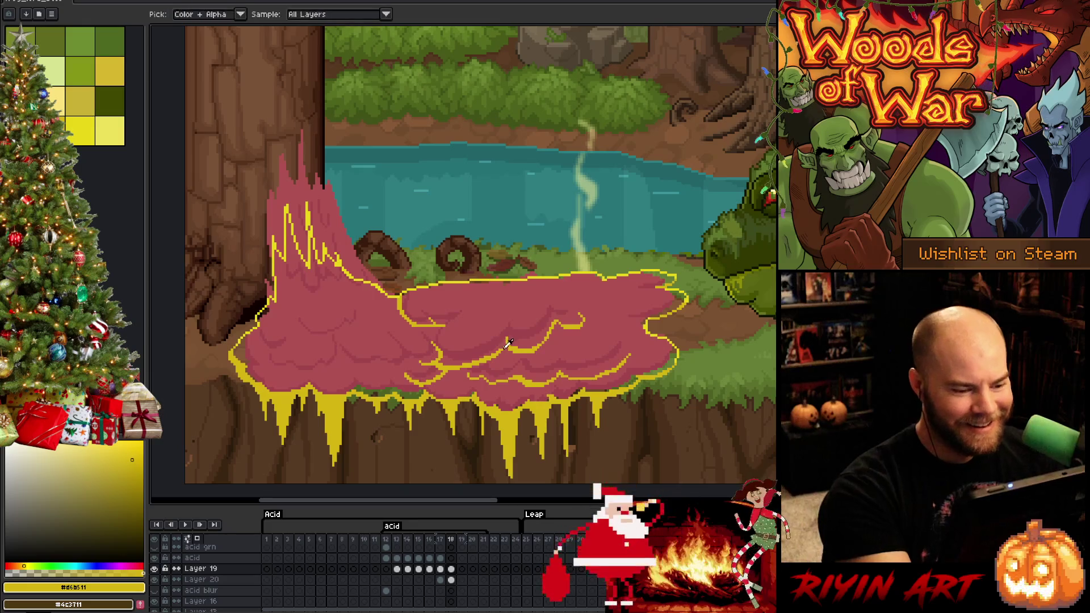
key("b")
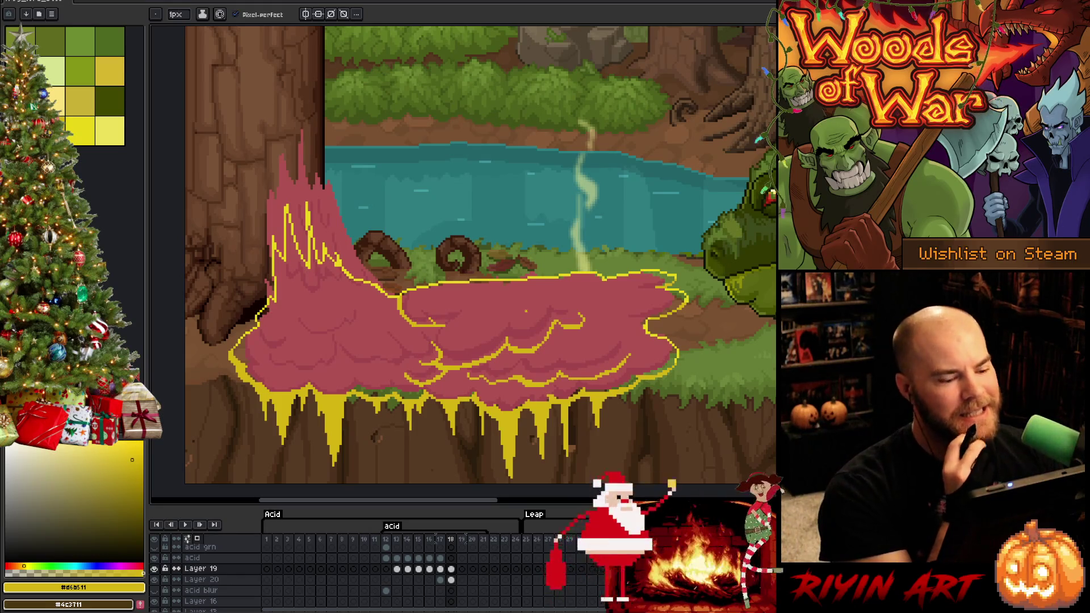
key("i")
key("b")
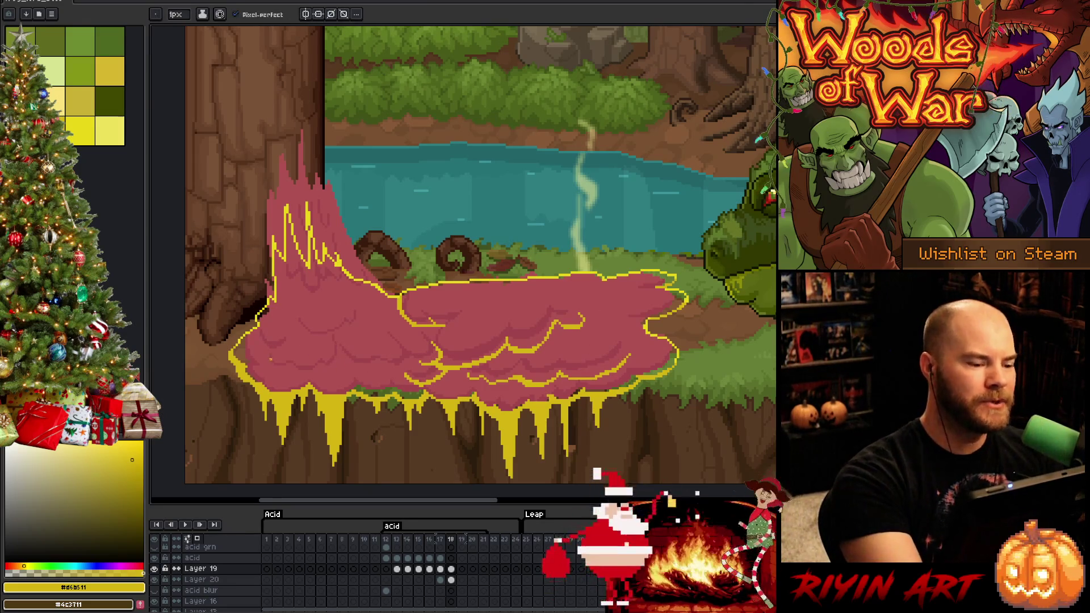
mouse_move(259, 340)
left_mouse_down()
mouse_move(273, 357)
mouse_move(283, 348)
left_mouse_up()
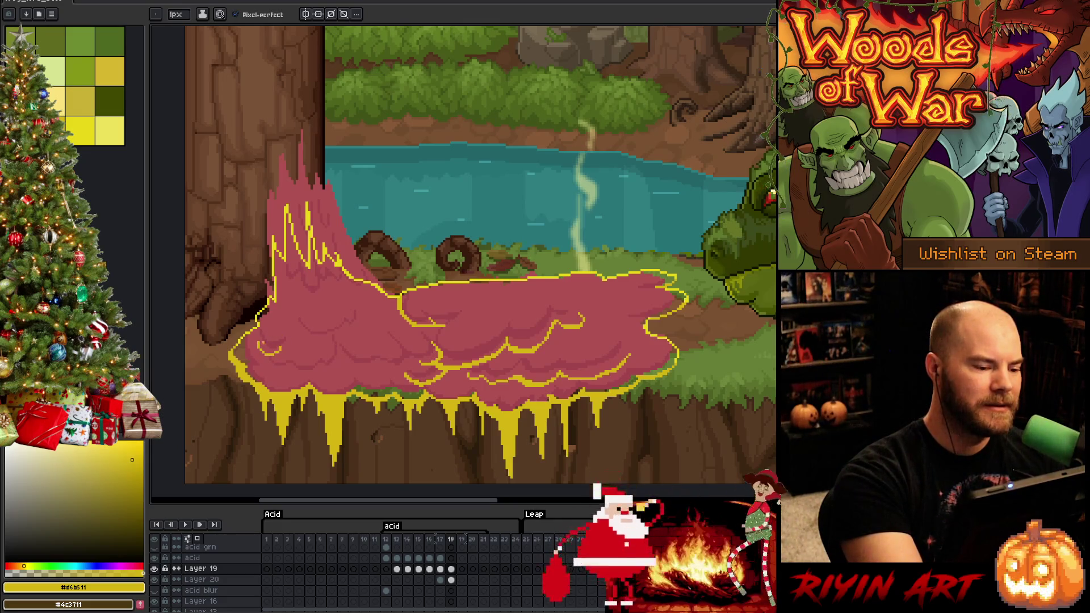
key("e")
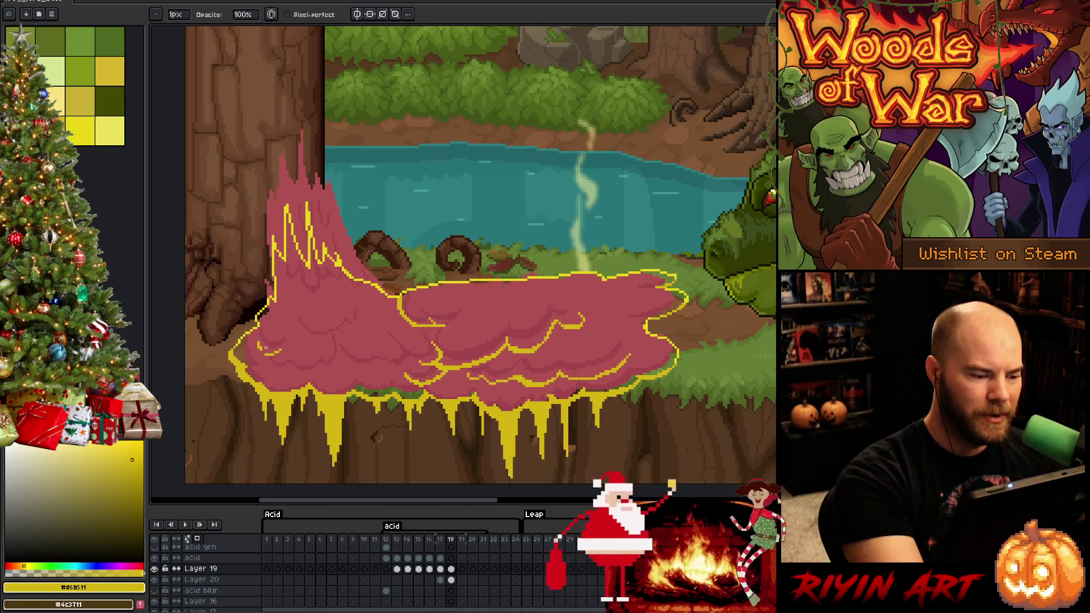
key("b")
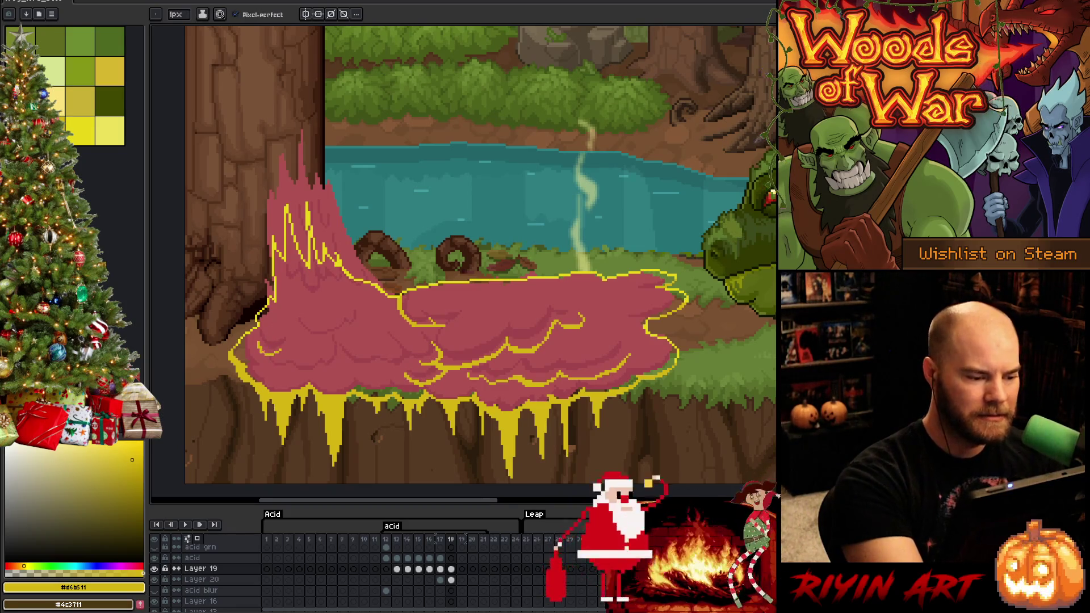
key("e")
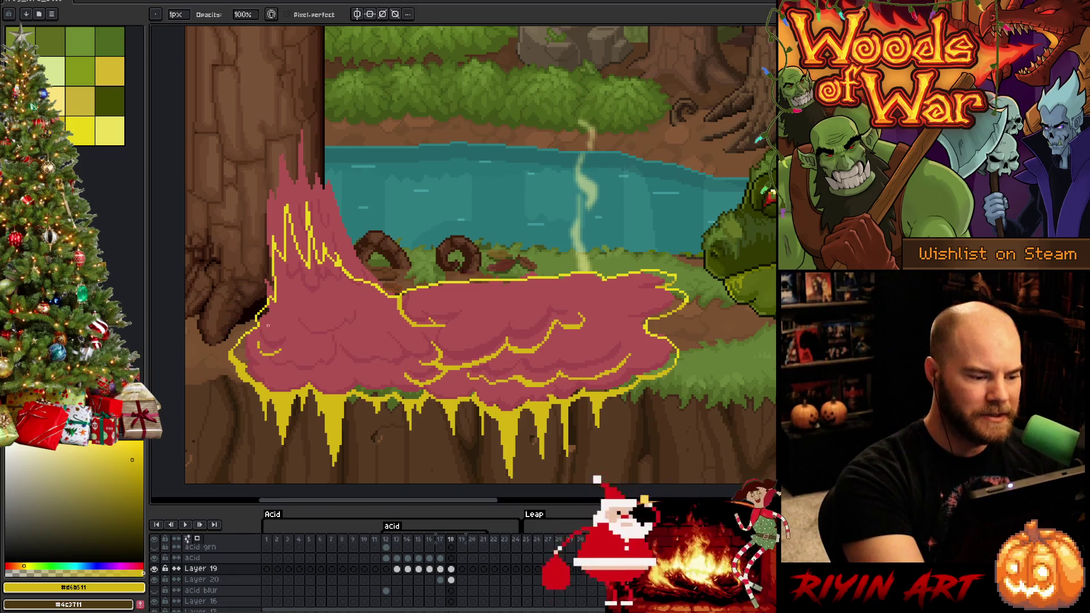
key("b")
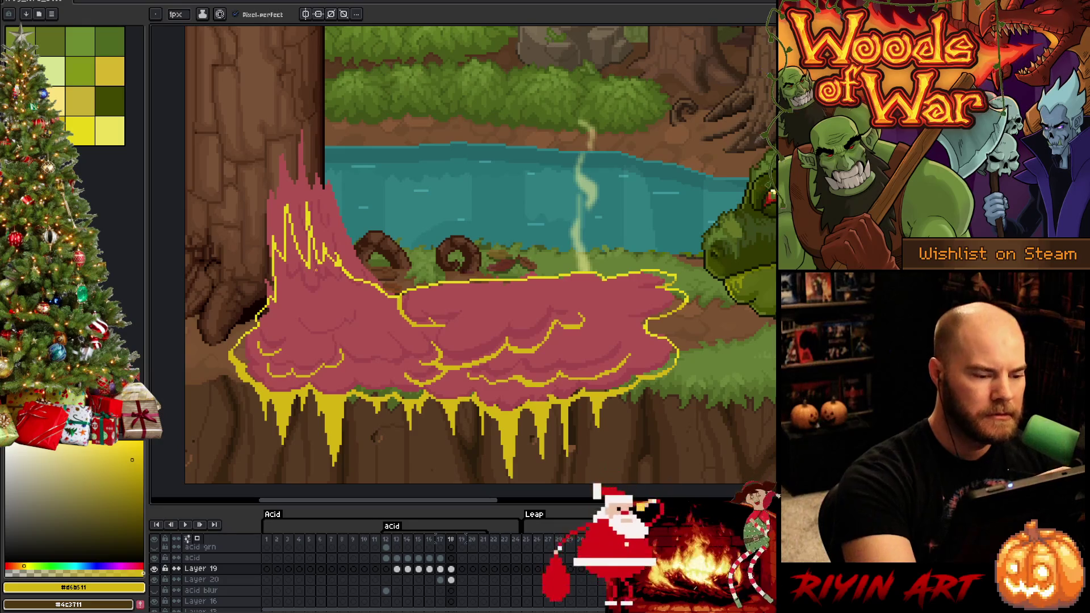
Step: Draw a curved yellow ripple across the puddle, then undo it
left_click_drag(300, 335, 342, 340)
key("ctrl+z")
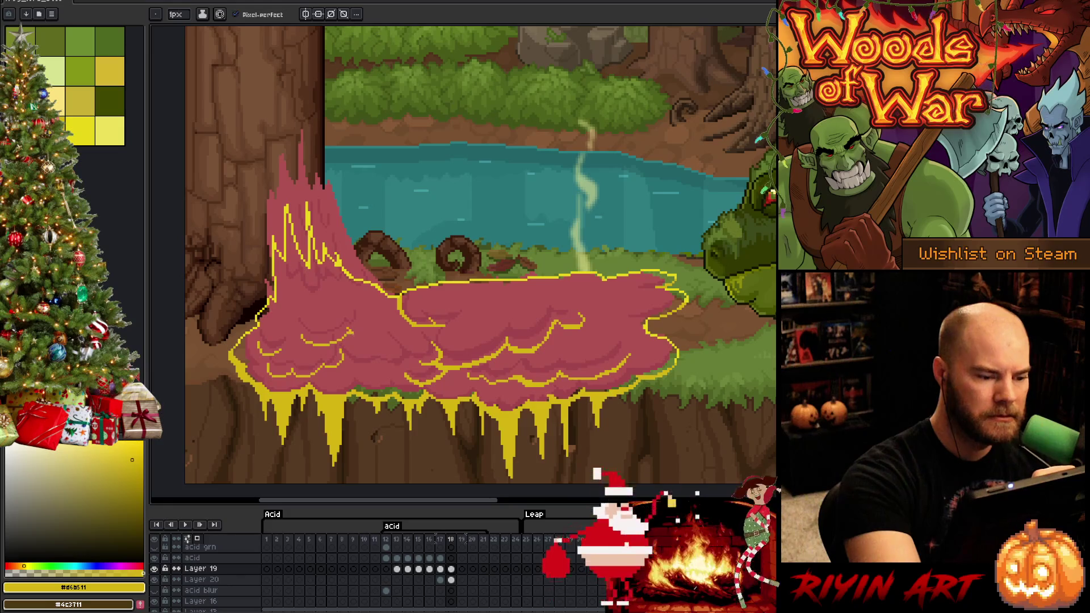
key("ctrl+z")
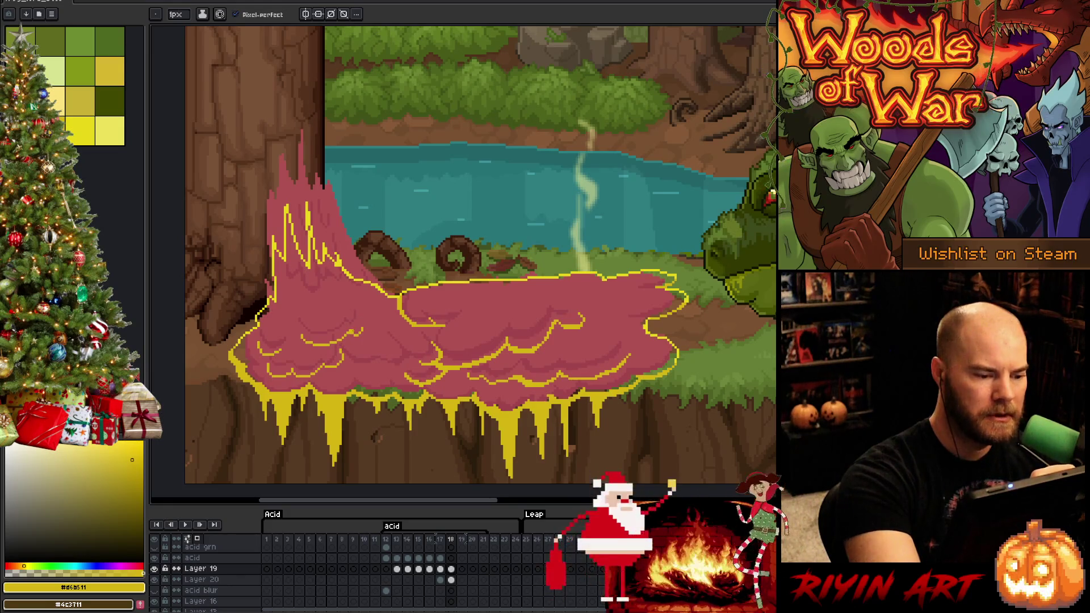
key("e")
key("b")
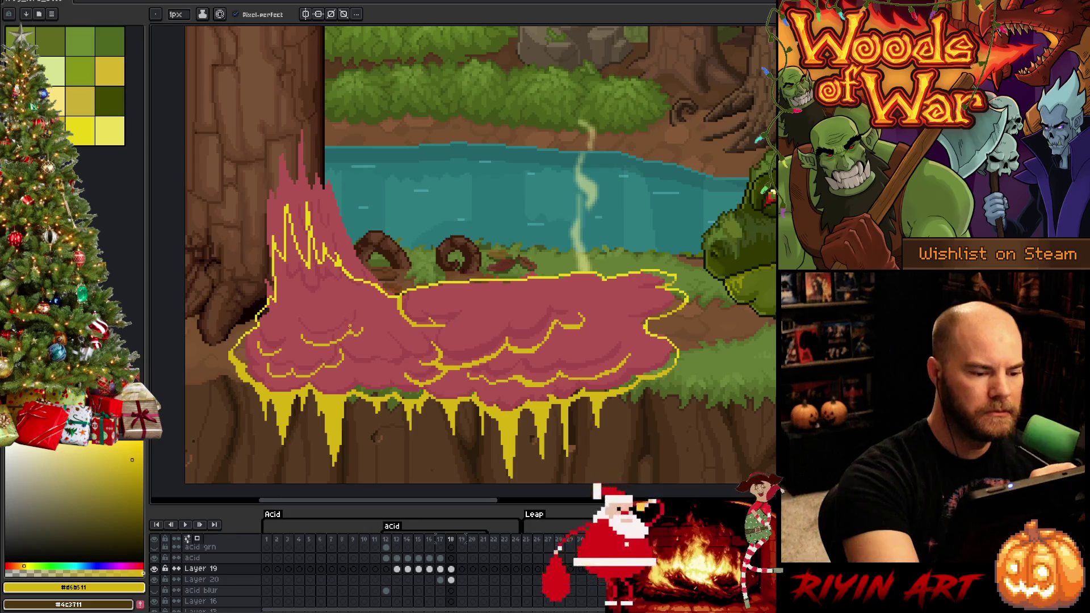
key("e")
key("b")
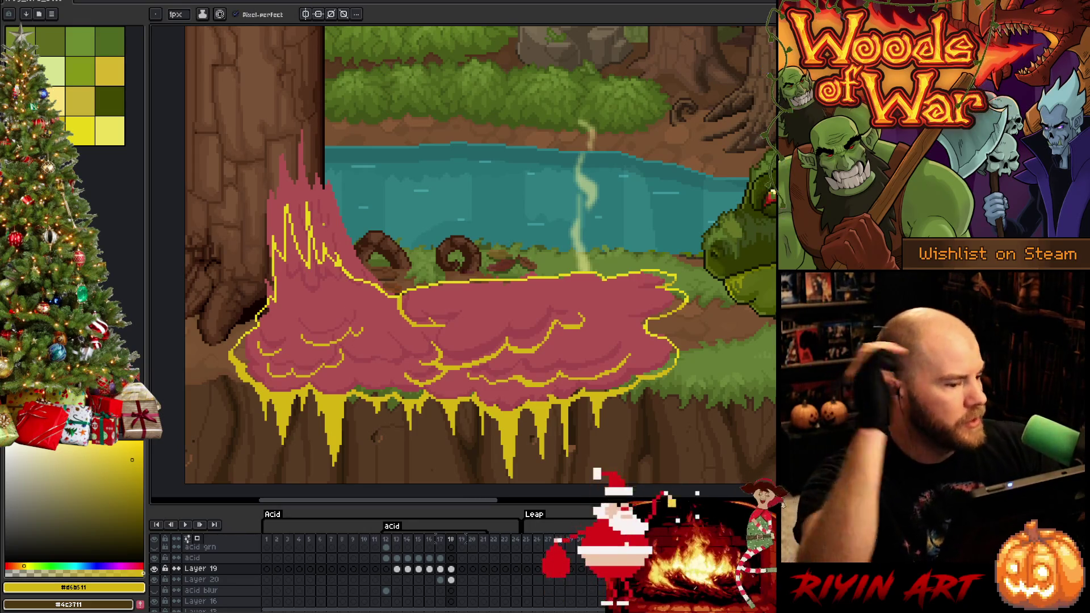
Step: Add a yellow ripple curve in the puddle's middle, undoing two short strokes that didn't fit
left_click_drag(310, 299, 331, 312)
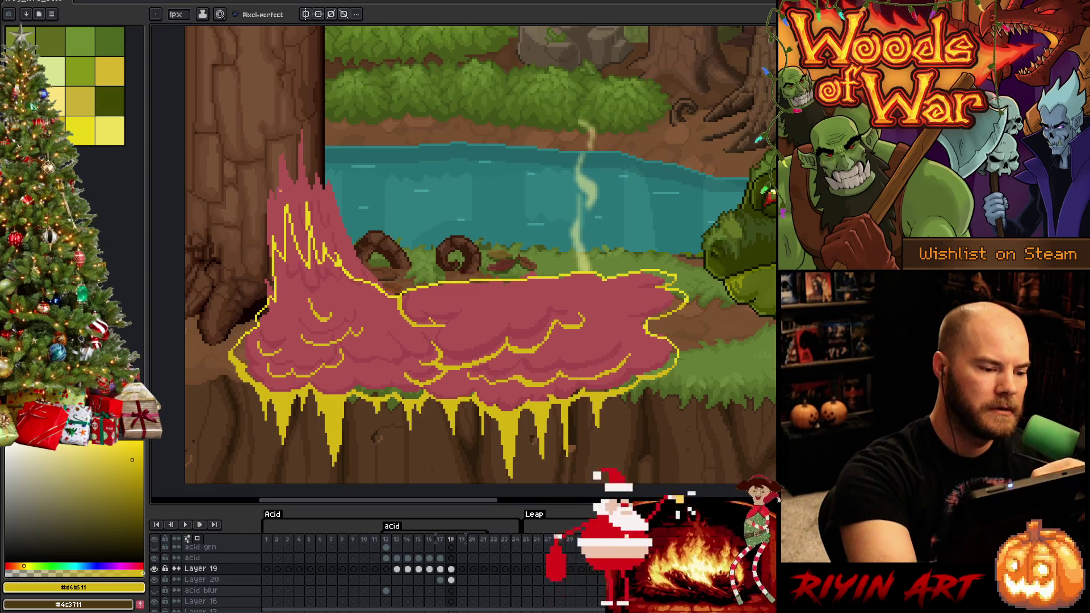
left_click_drag(288, 305, 296, 314)
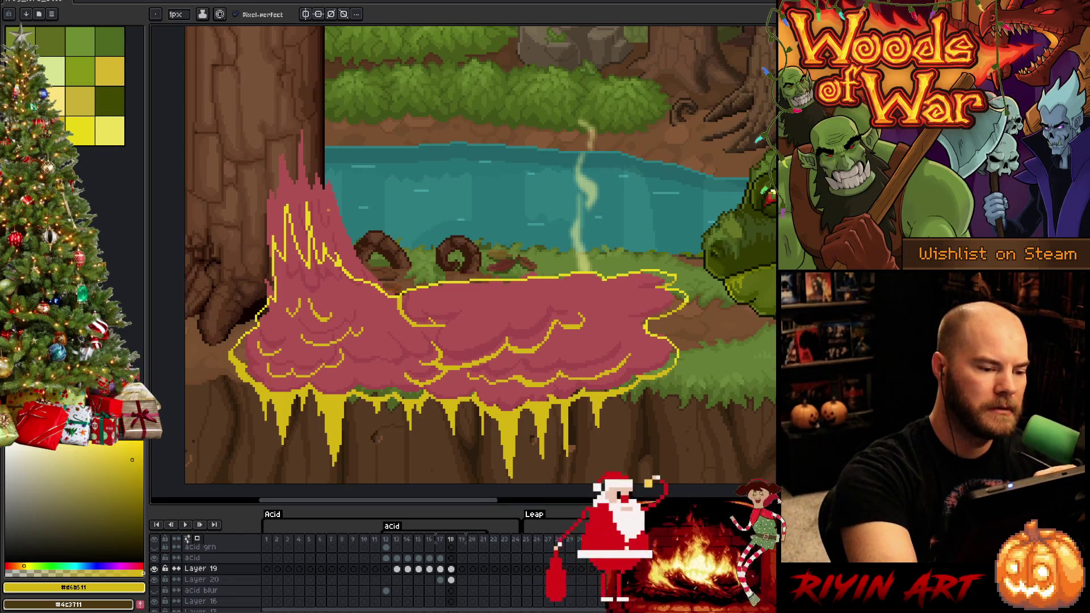
key("ctrl+z")
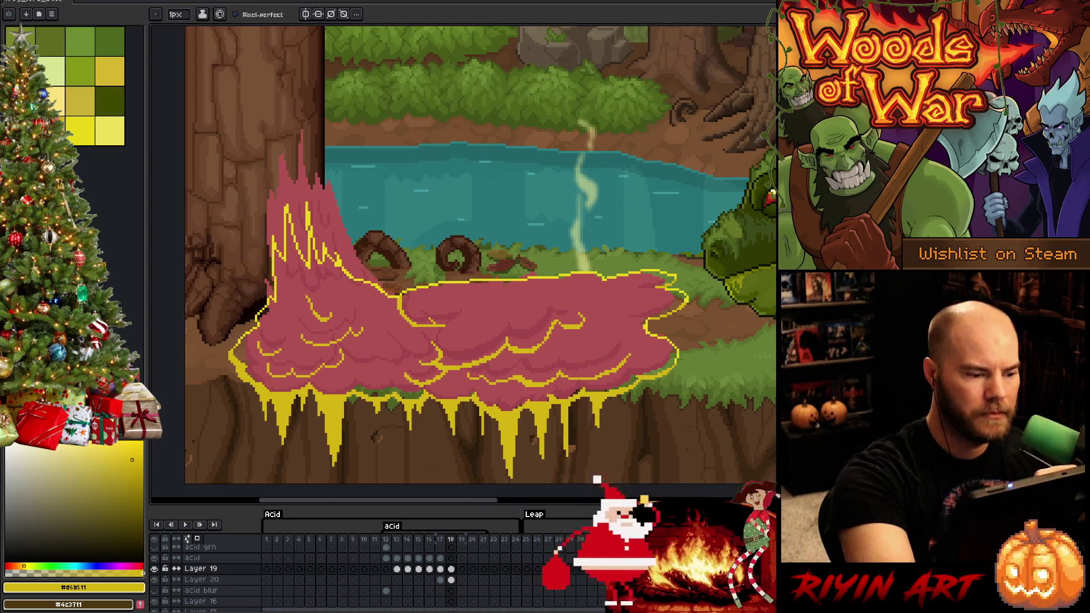
left_click_drag(284, 321, 298, 310)
key("ctrl+z")
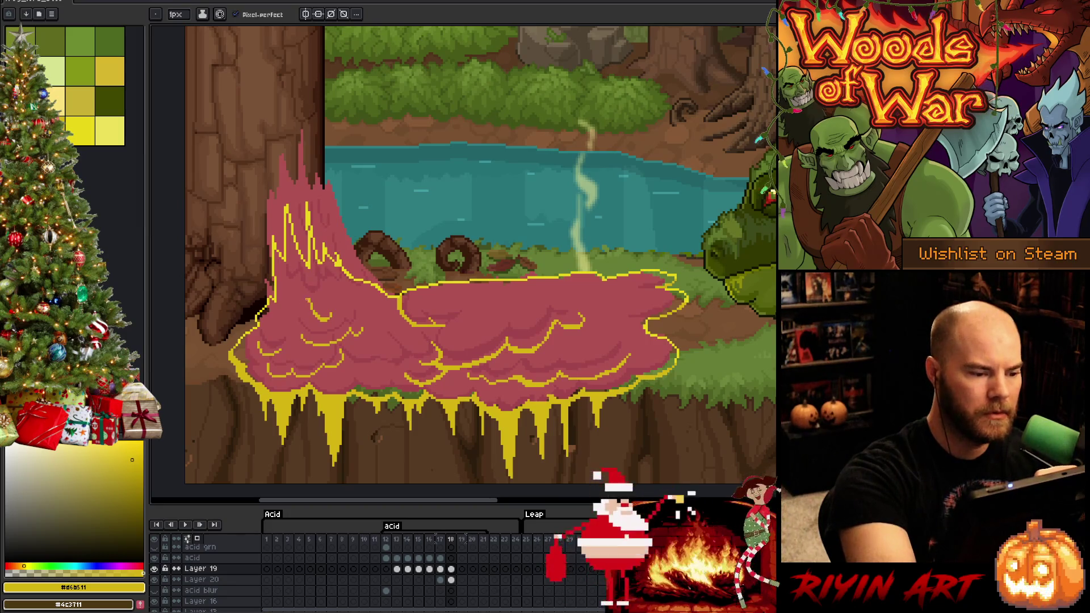
key("ctrl+z")
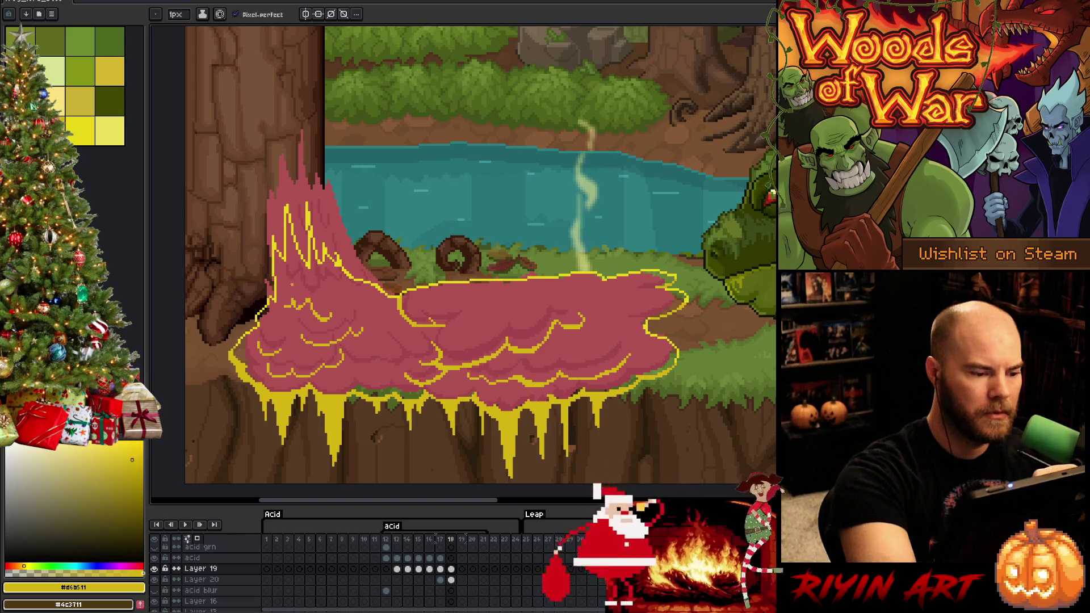
key("e")
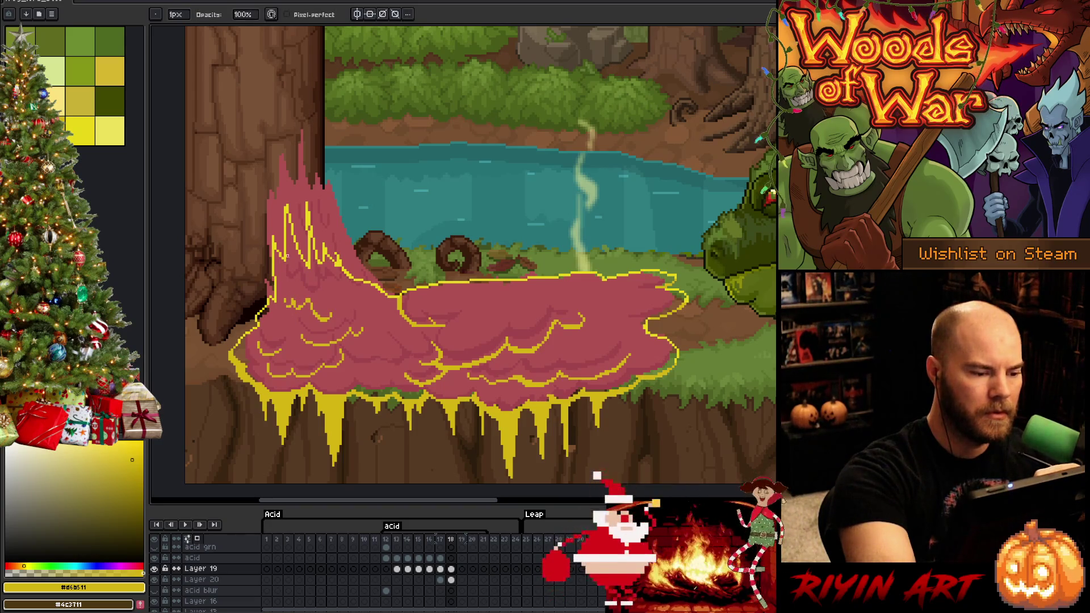
key("b")
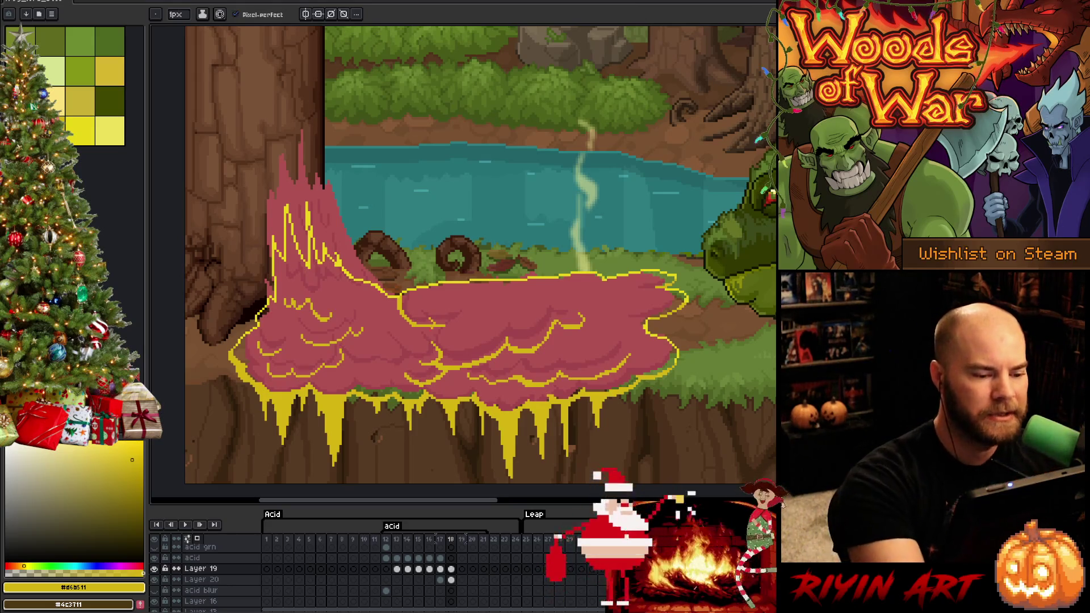
key("e")
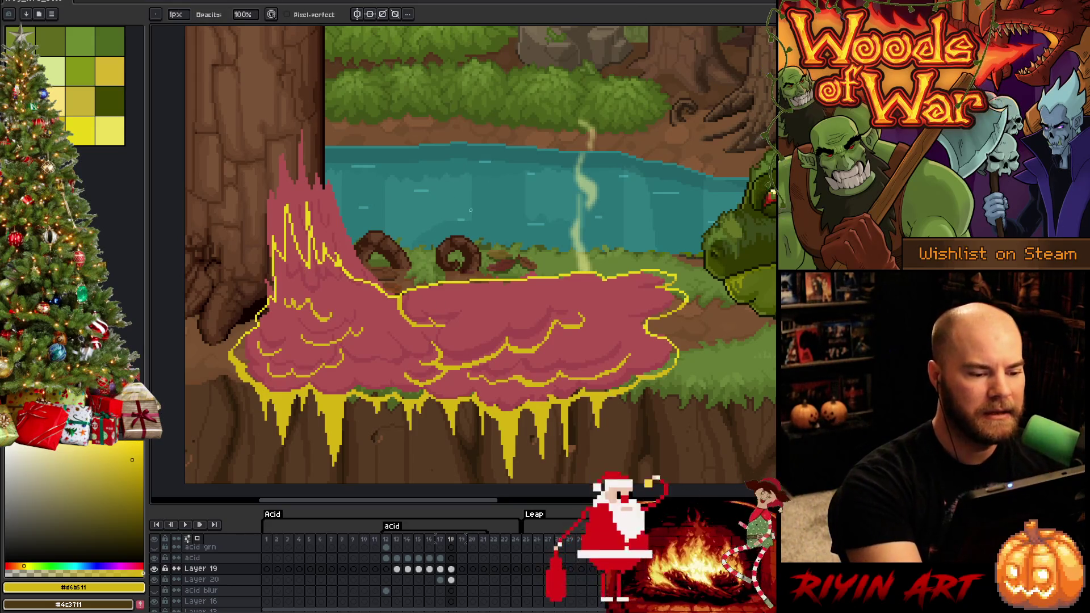
key("b")
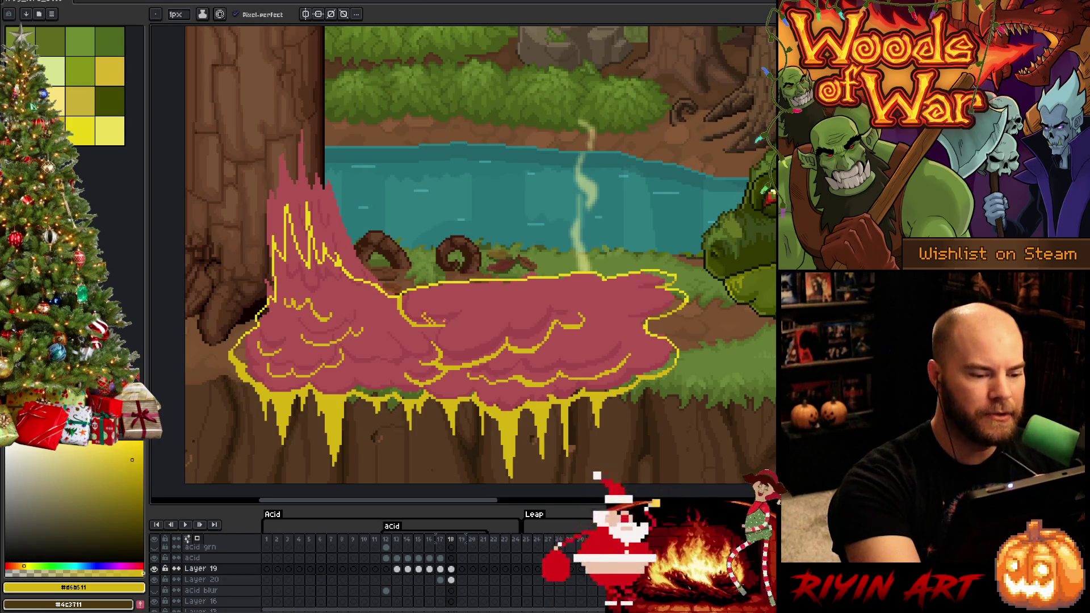
key("e")
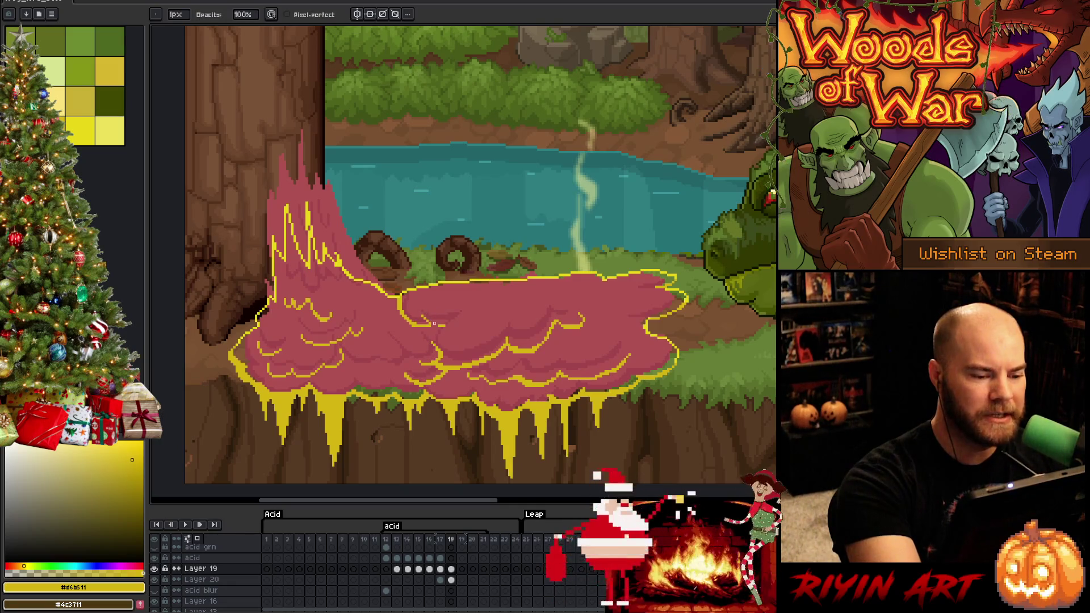
key("b")
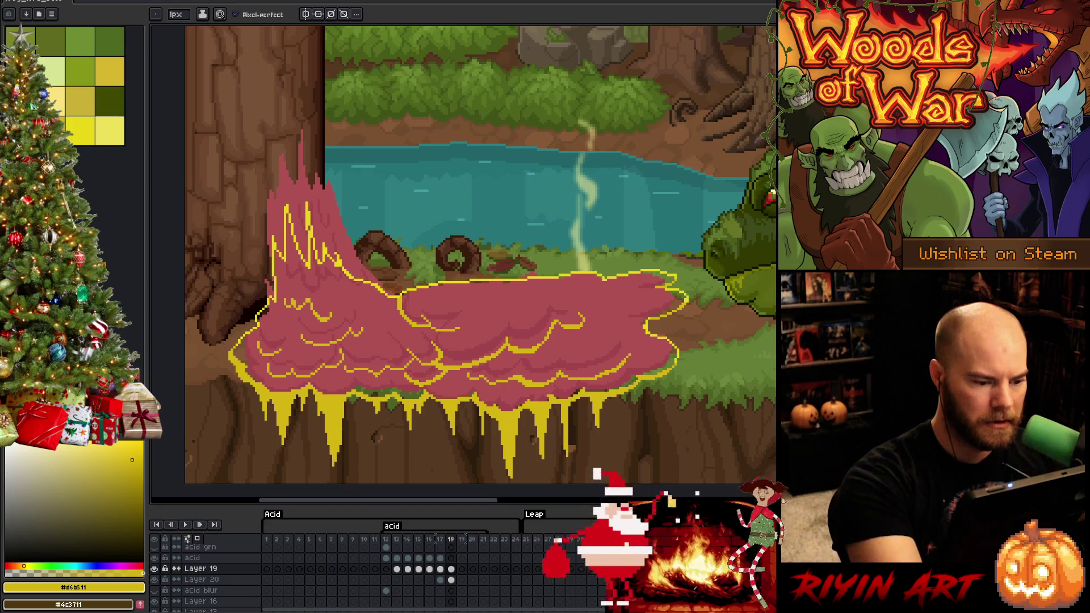
key("e")
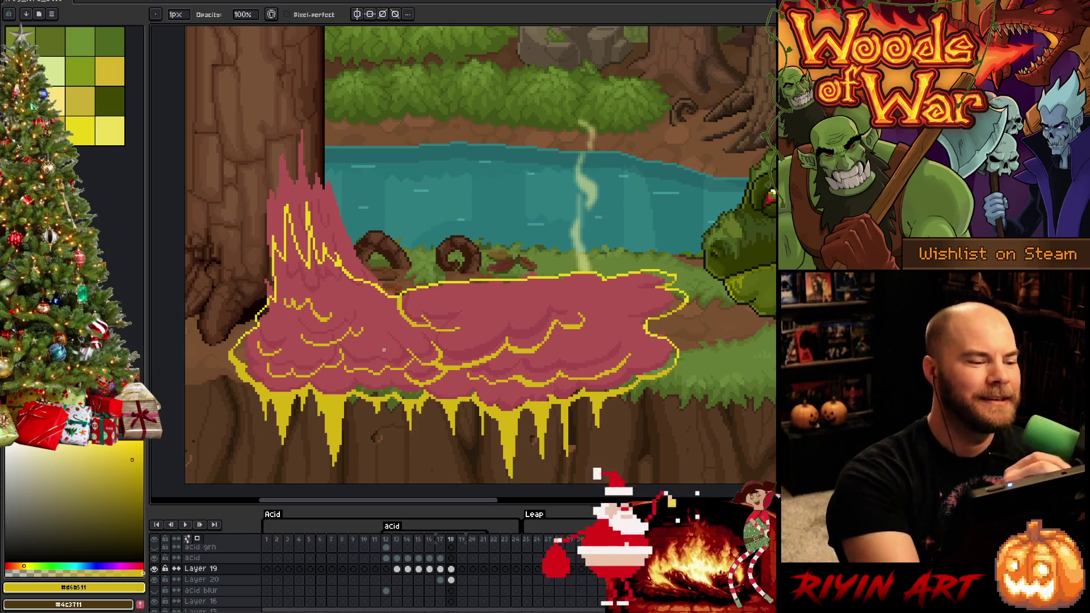
Step: Flood-fill part of frame 18's acid with a new palette colour
left_click(80, 137)
key("g")
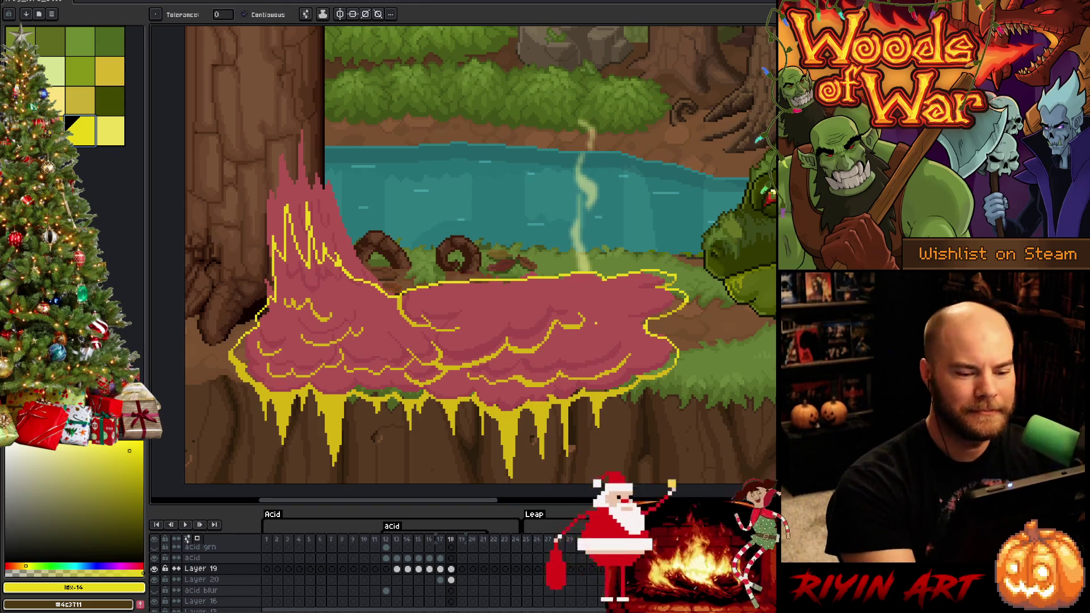
left_click(564, 288)
Step: Eyedrop the darker and then the bright yellow from the acid, keeping bright yellow as drawing colour
key("b")
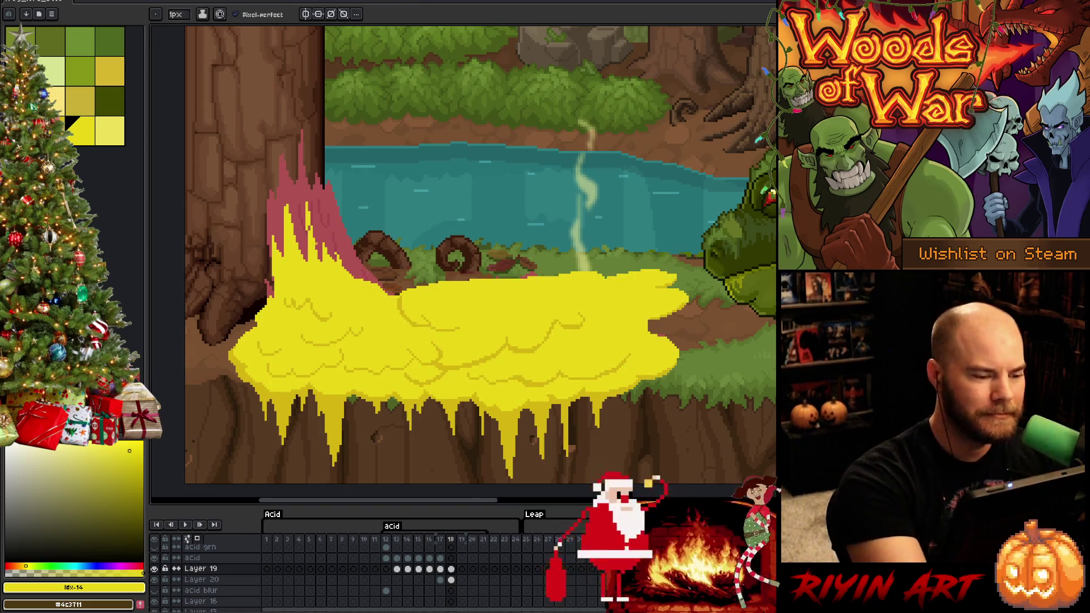
left_click(314, 294, "alt")
left_click(318, 298, "alt")
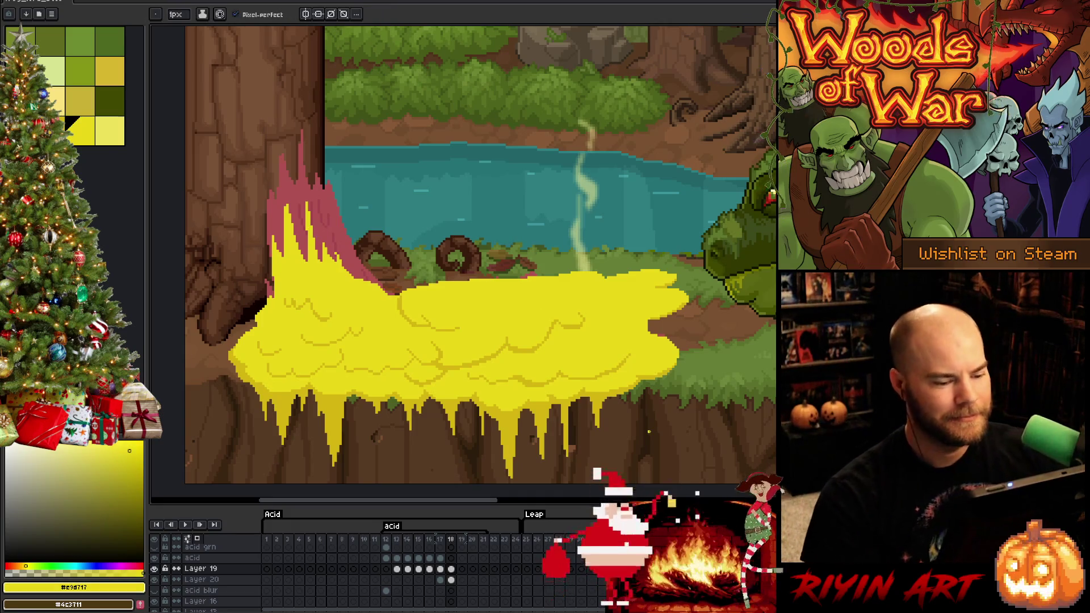
Step: Compare frame 18 with the previous frame, then select Layer 20's frame 18 cel
key("Left")
key("Right")
key("Left")
key("Right")
key("Left")
key("Right")
left_click(455, 581)
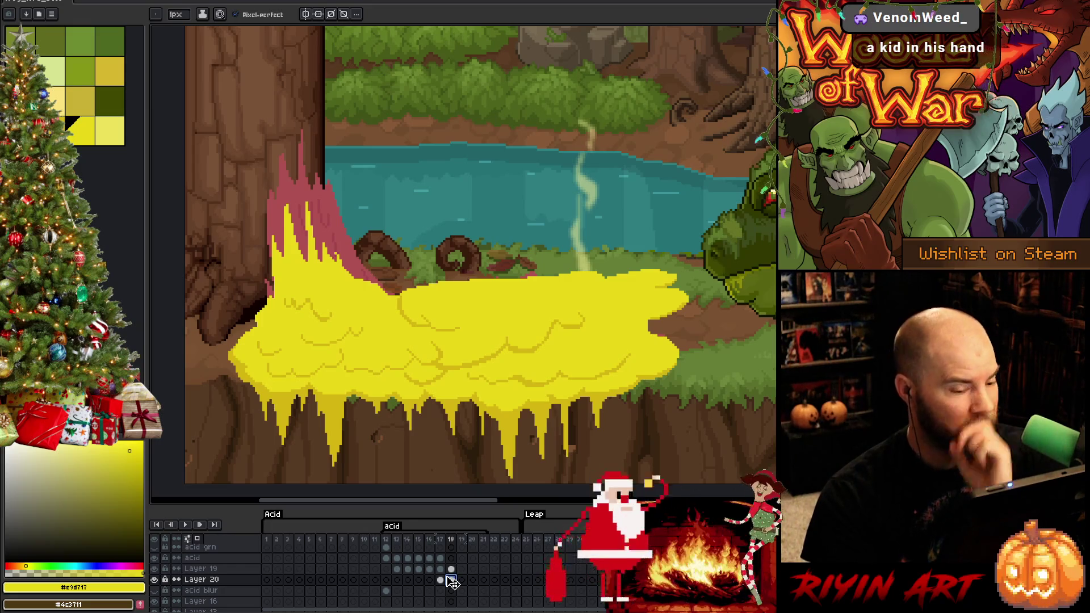
Step: Paint bright yellow over the tall acid splash on Layer 20 at frame 18
left_click(452, 581)
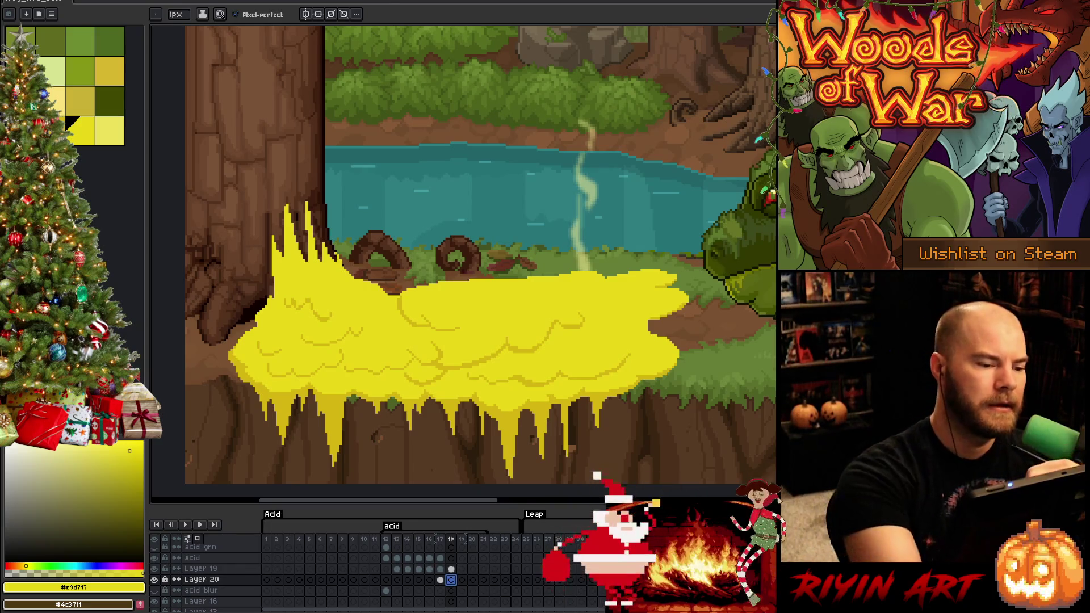
left_click(327, 145)
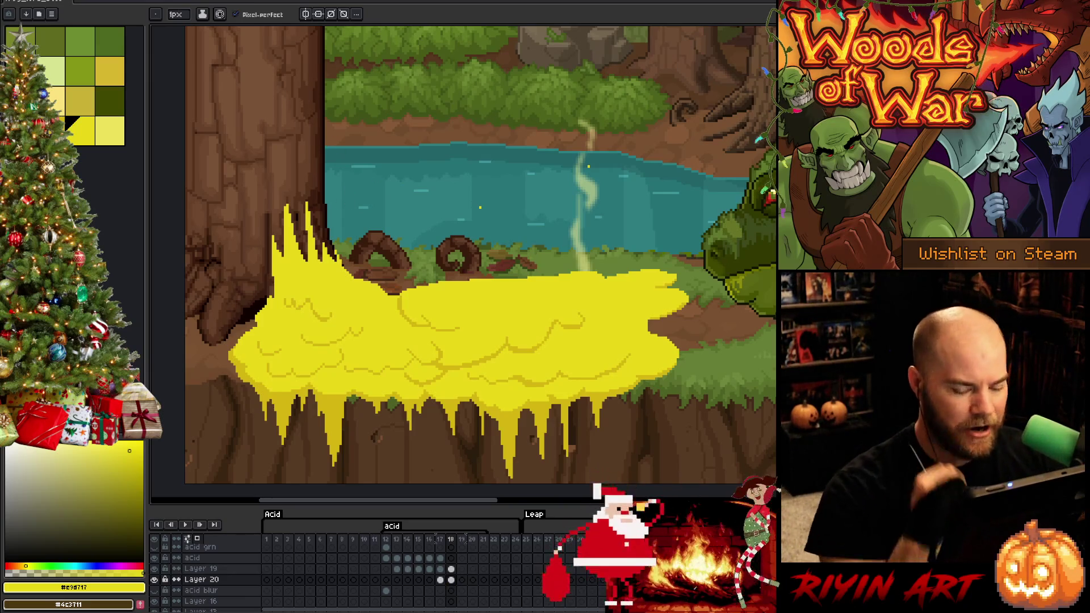
key("b")
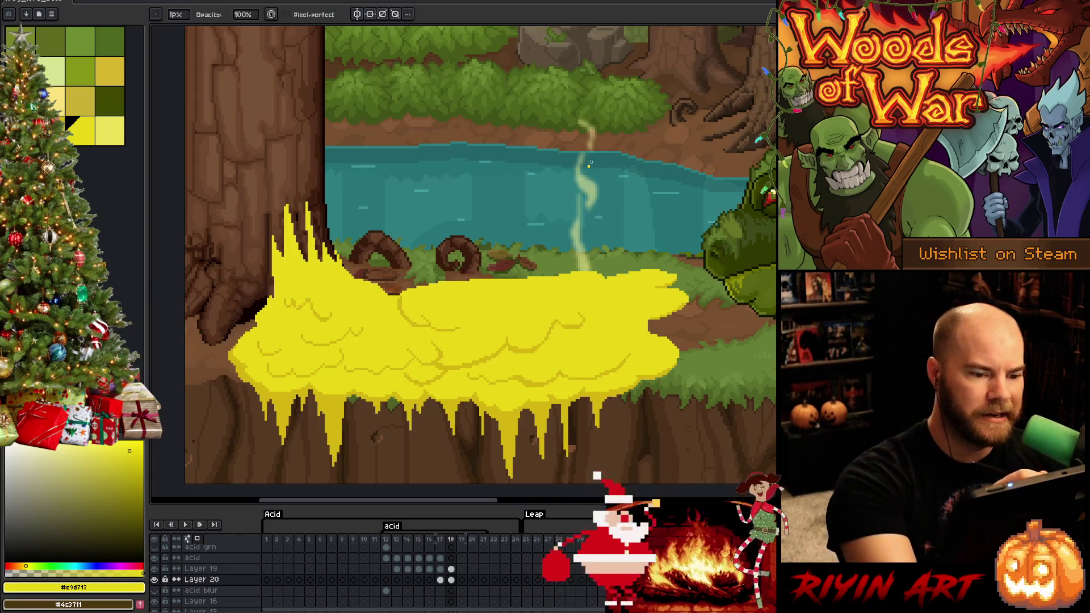
Step: Step through the acid frames and sample the darker yellow from the splash
key("Left")
key("Left")
key("Left")
key("Right")
key("Right")
key("Right")
key("Right")
key("Return")
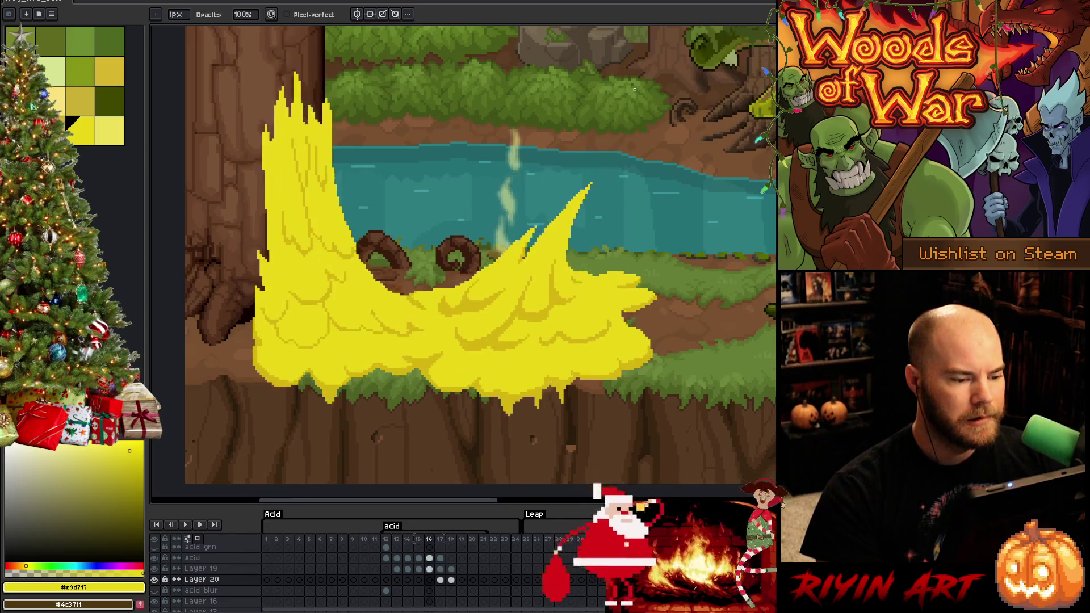
left_click(511, 318, "alt")
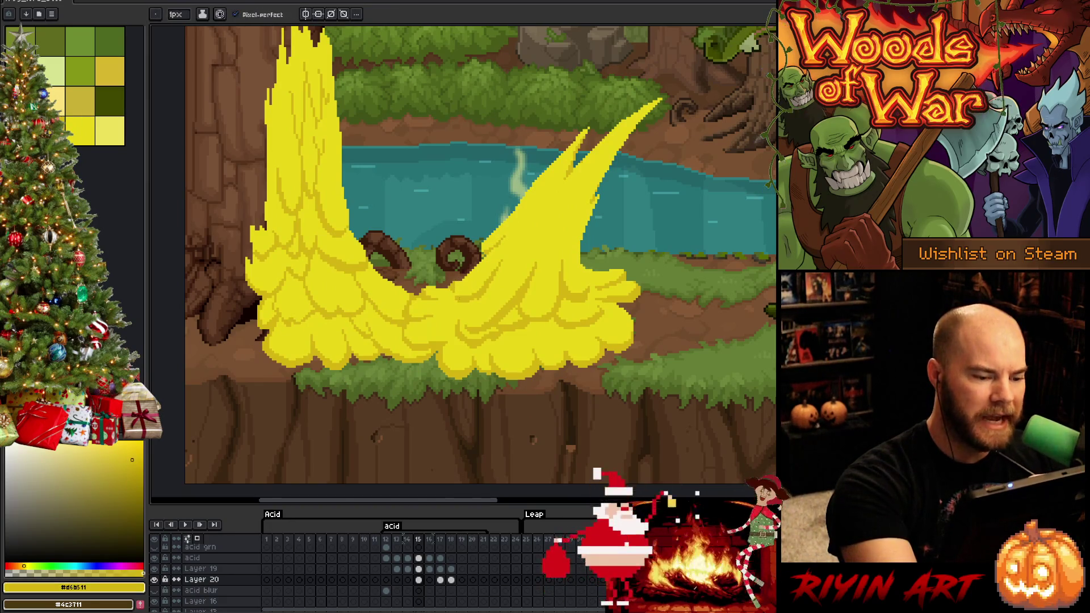
Step: Select the acid layer on frame 15 and compare it against frame 16
left_click(193, 557)
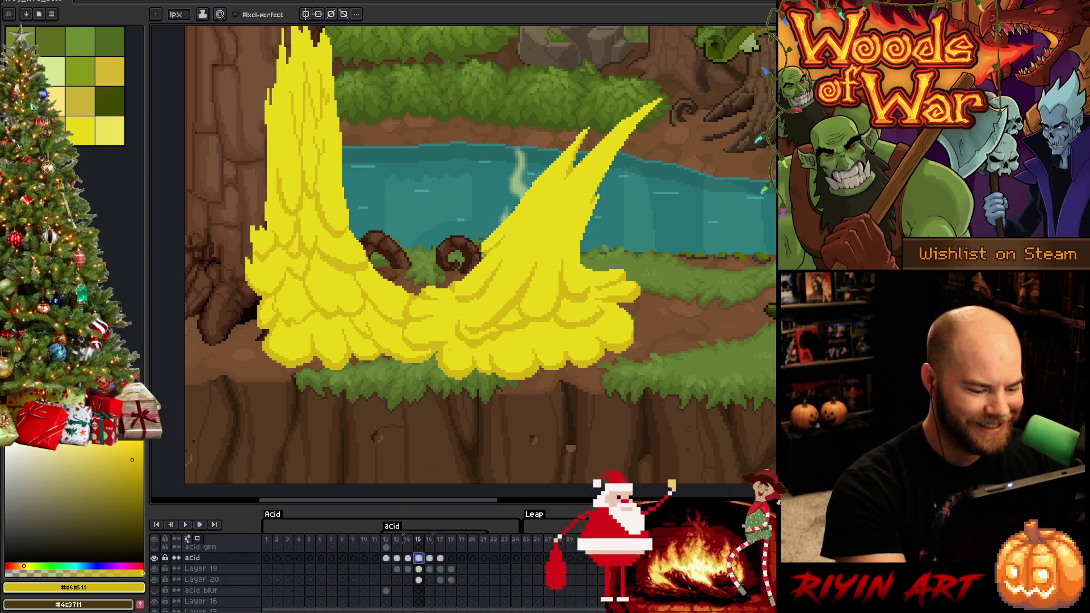
key("alt")
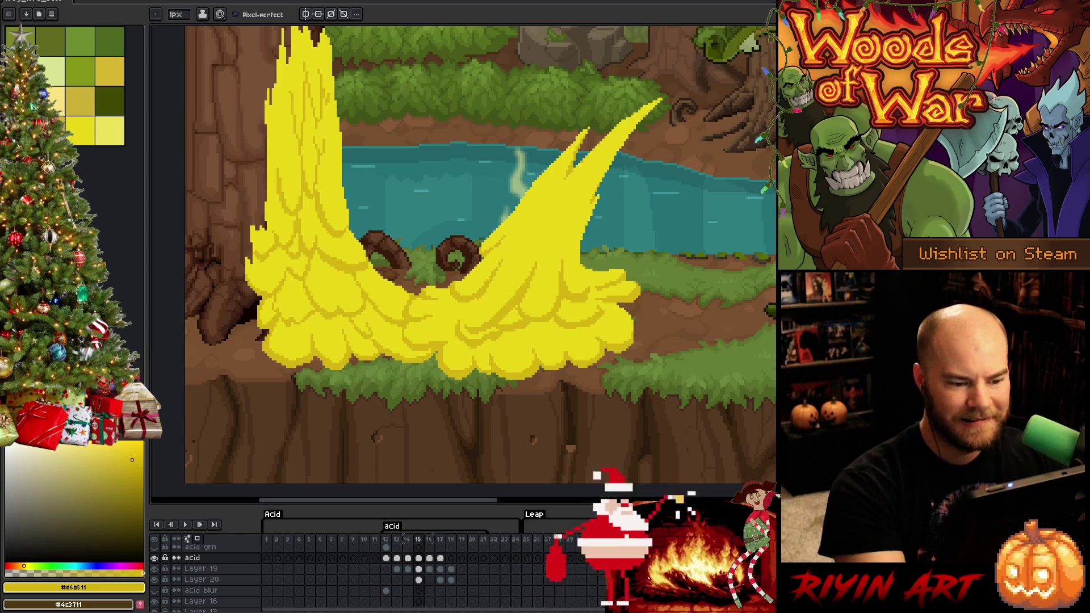
key("Right")
key("Left")
key("Right")
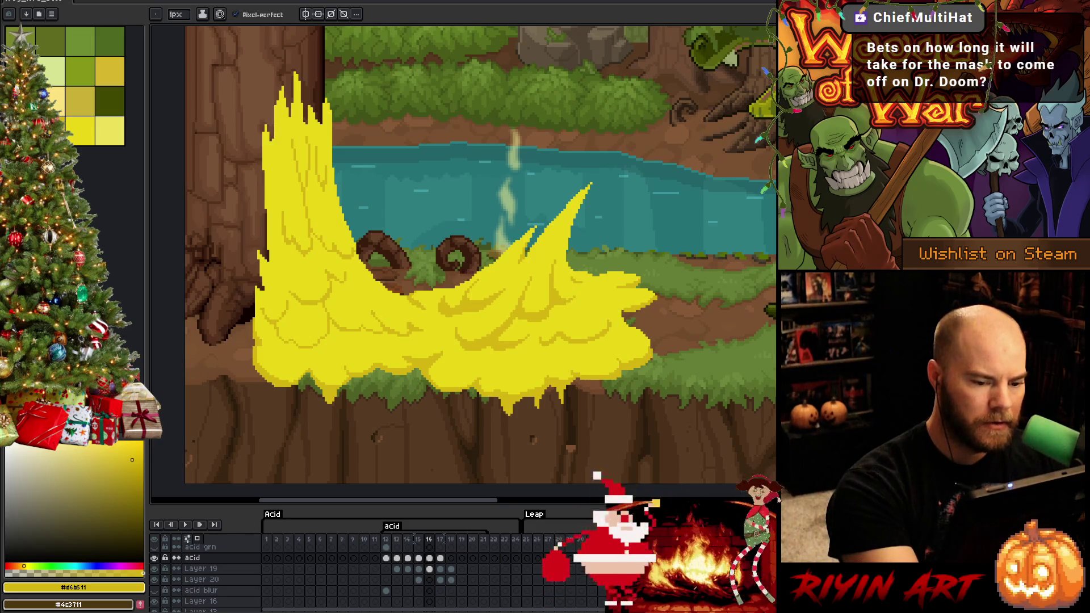
key("e")
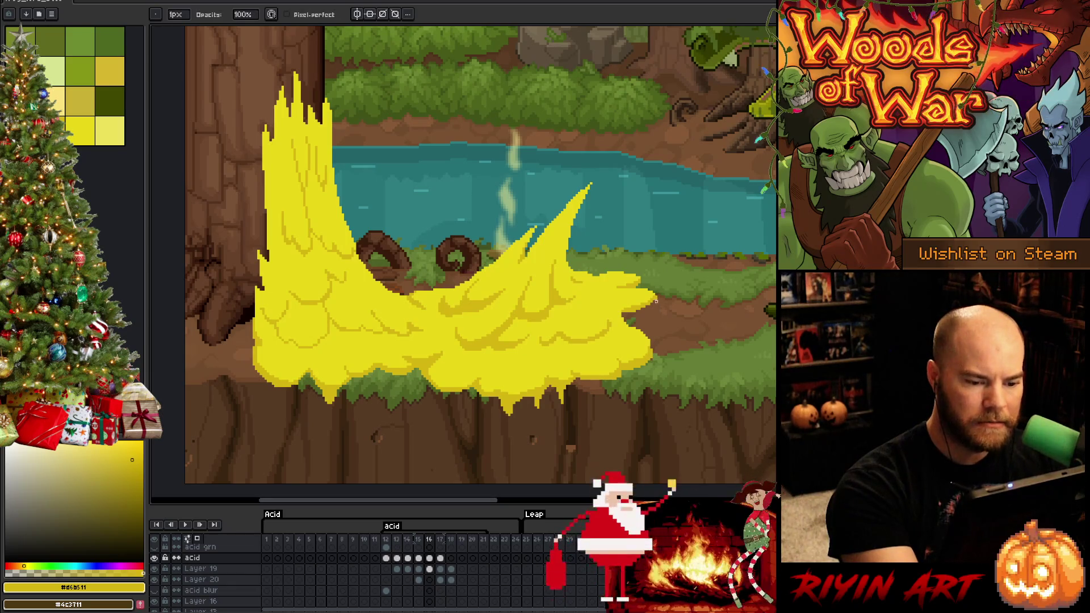
Step: Move to Layer 19 on frame 16, deselect its cel, and save the file
key("Down")
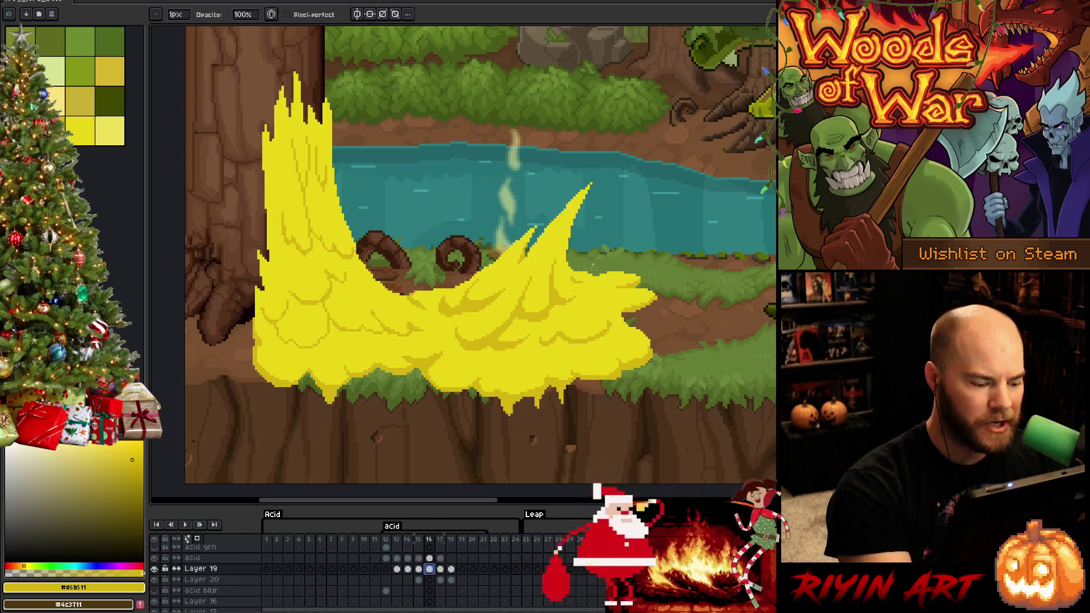
left_click(656, 311)
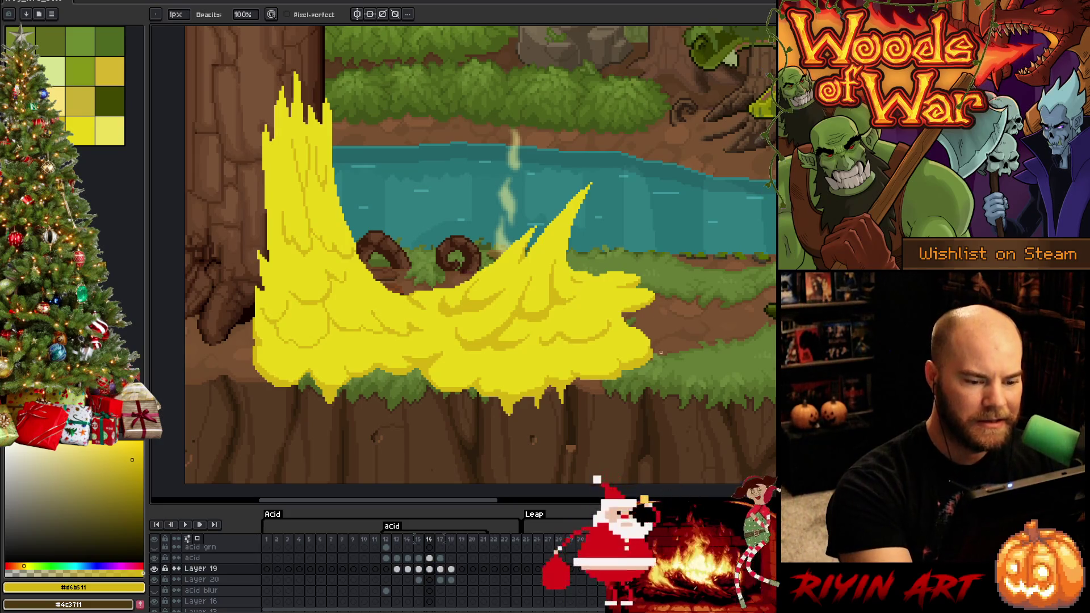
key("ctrl+s")
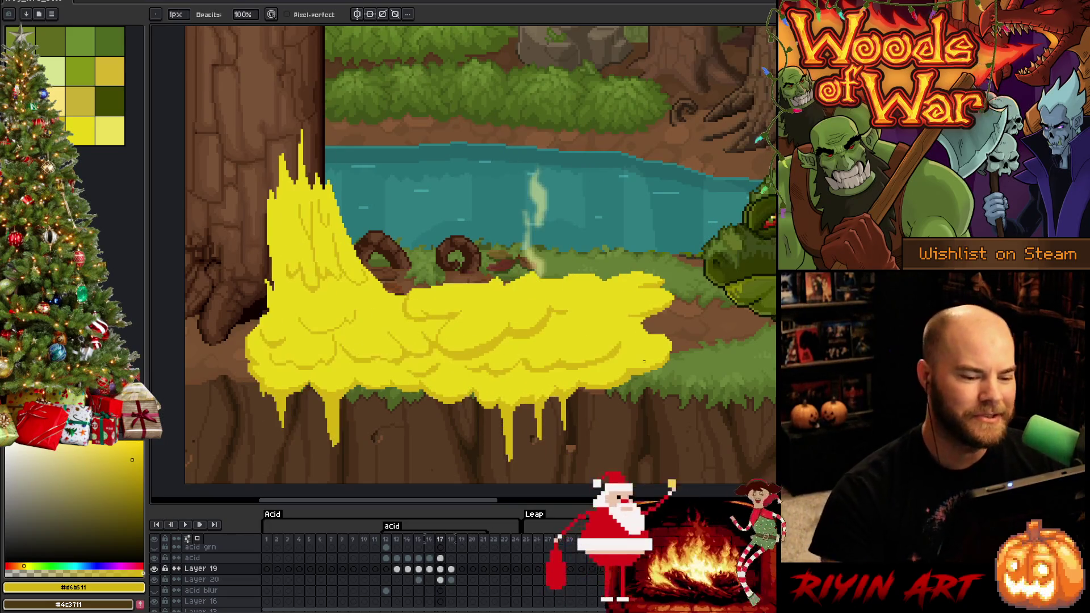
Step: Choose bright yellow from the palette and compare frame 17 with the previous frame
left_click(79, 129)
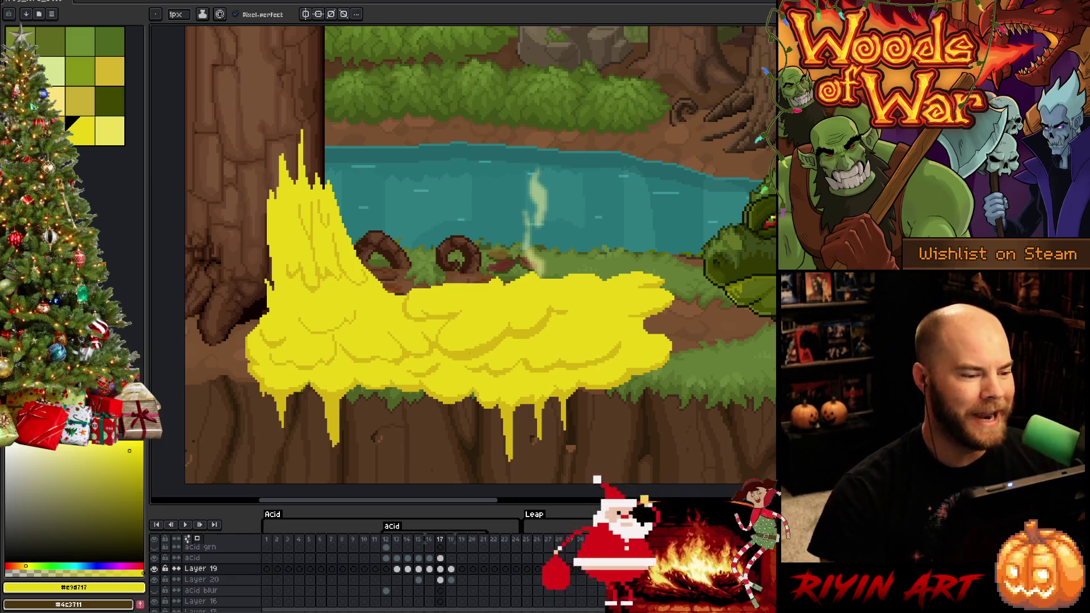
key("Left")
key("Right")
key("Left")
key("Right")
Step: Darken pixels along the acid puddle's right edge on frame 17, sampling both yellows
key("e")
left_click_drag(329, 182, 355, 254)
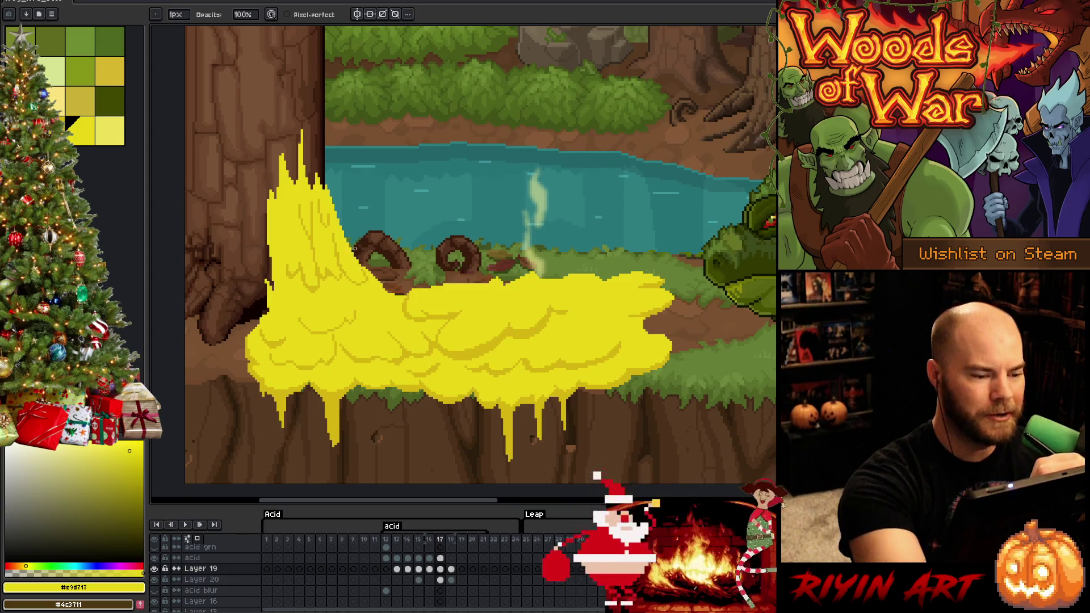
key("e")
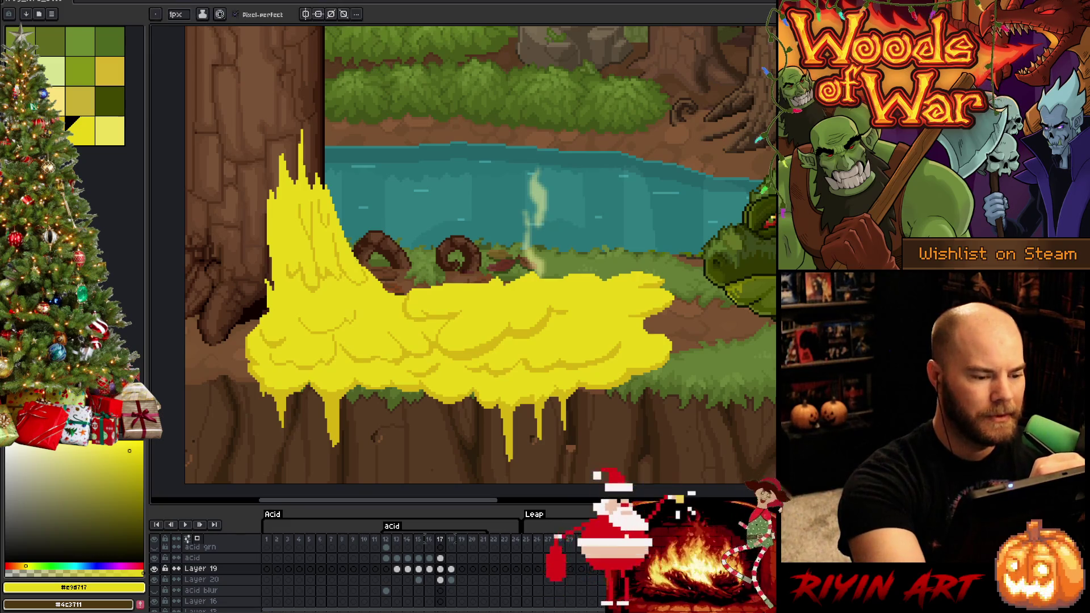
left_click(369, 270, "alt")
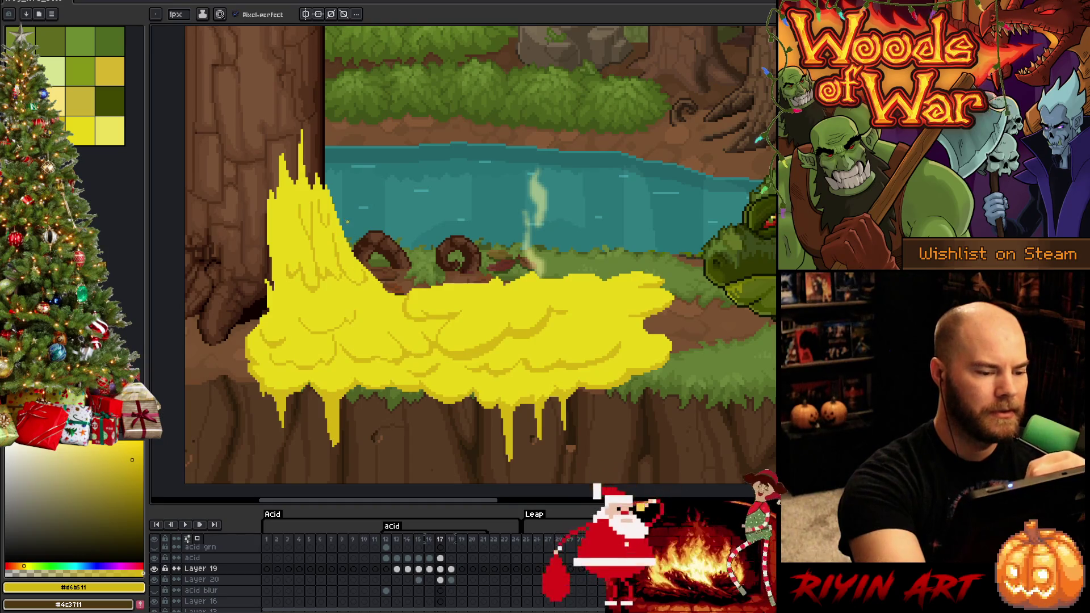
left_click(368, 277, "alt")
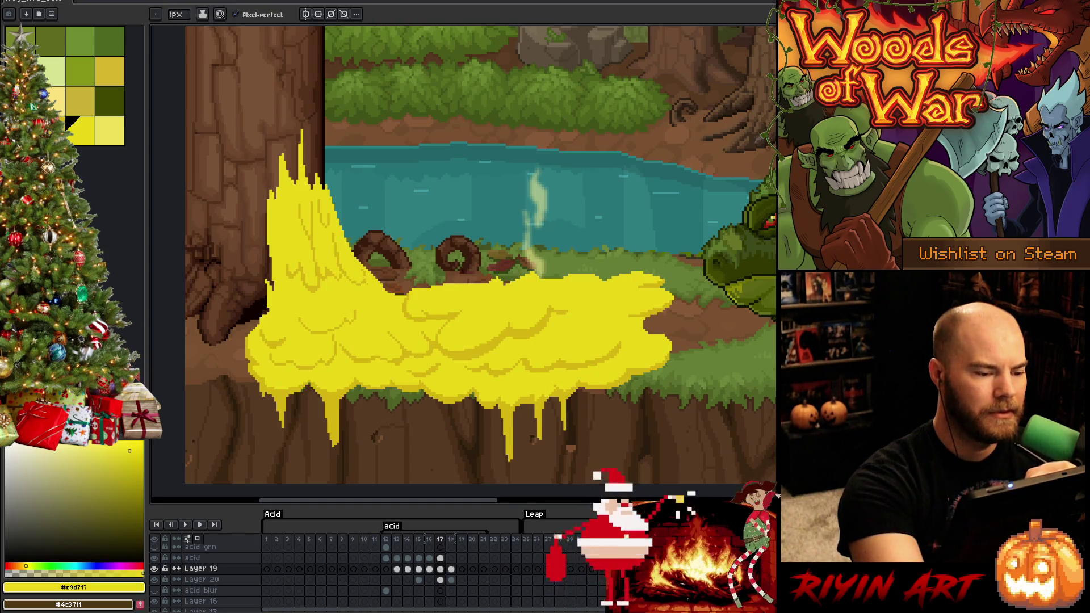
left_click(369, 275, "alt")
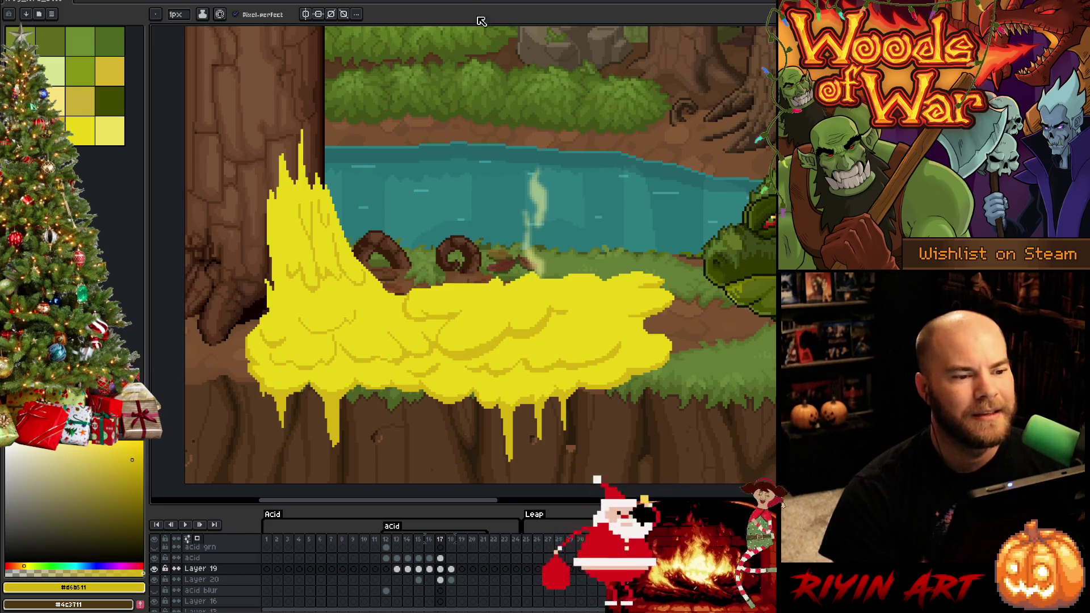
Step: Select frame 17 and flip between frames 17 and 18 to compare the acid
left_click(441, 540)
key("Left")
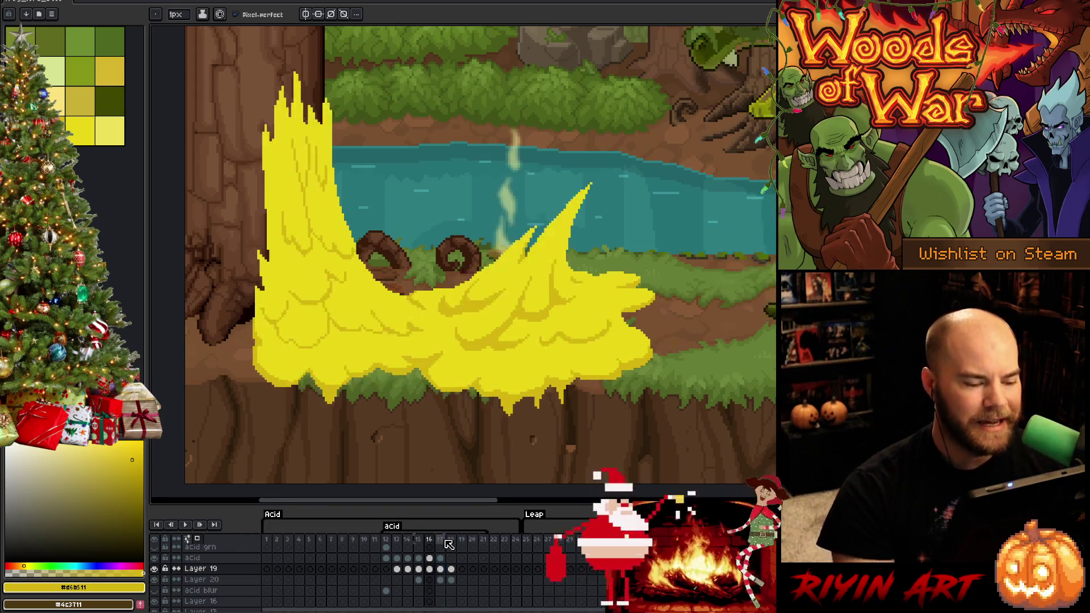
key("Right")
key("Right")
key("Left")
key("Right")
key("Right")
key("Left")
key("Left")
key("Left")
key("Right")
key("Right")
key("Left")
key("Left")
key("Right")
key("Right")
key("Left")
key("Right")
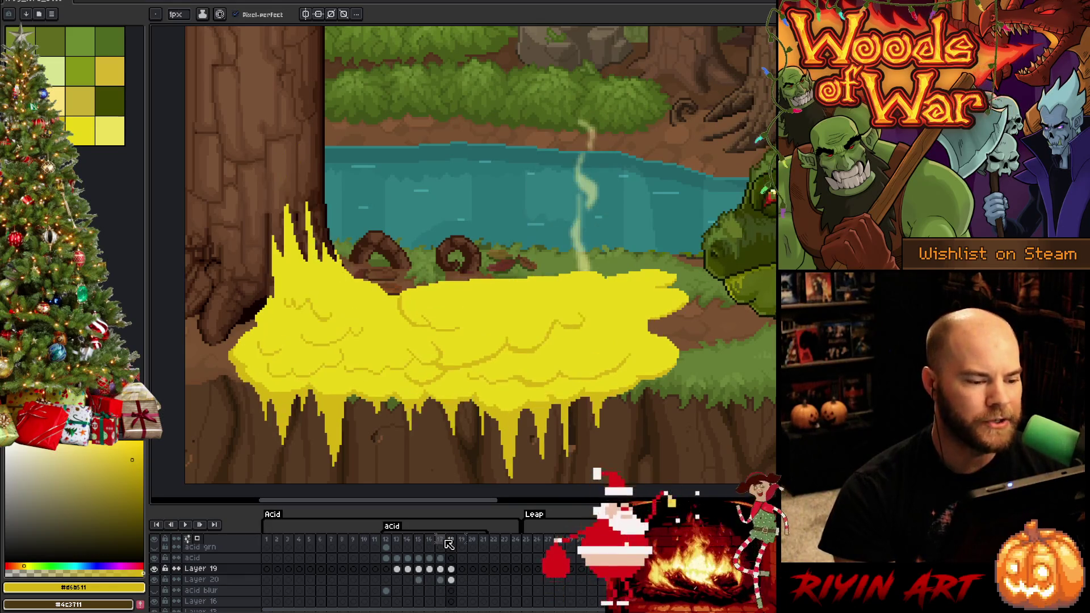
Step: Pencil in the wide frame-18 acid puddle, checking the motion across frames 16–18
key("i")
key("b")
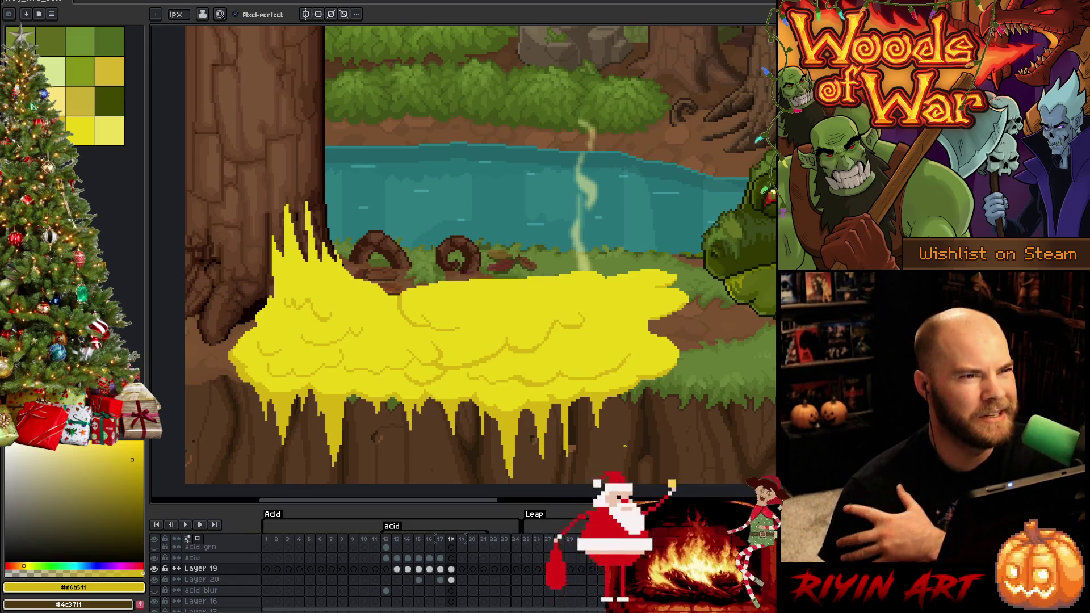
key("Left")
key("Right")
key("Left")
key("Right")
key("Left")
key("Right")
key("Left")
key("Left")
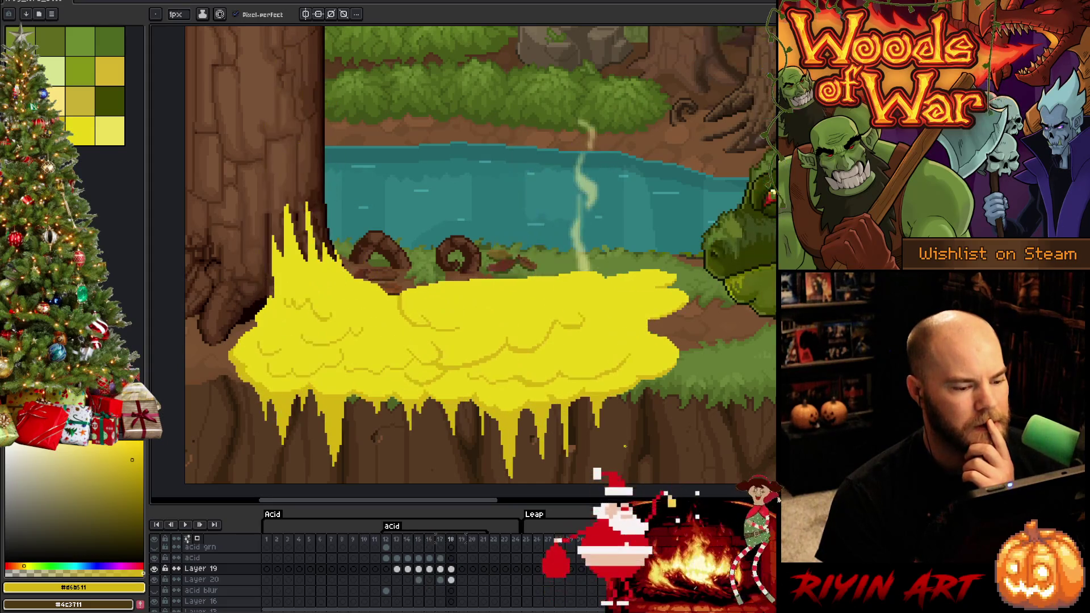
key("Right")
Step: Preview the neighbouring frames, return to frame 18, and save the file
key("Right")
key("Left")
key("Right")
key("Right")
key("Left")
key("Left")
key("Right")
key("Right")
key("Left")
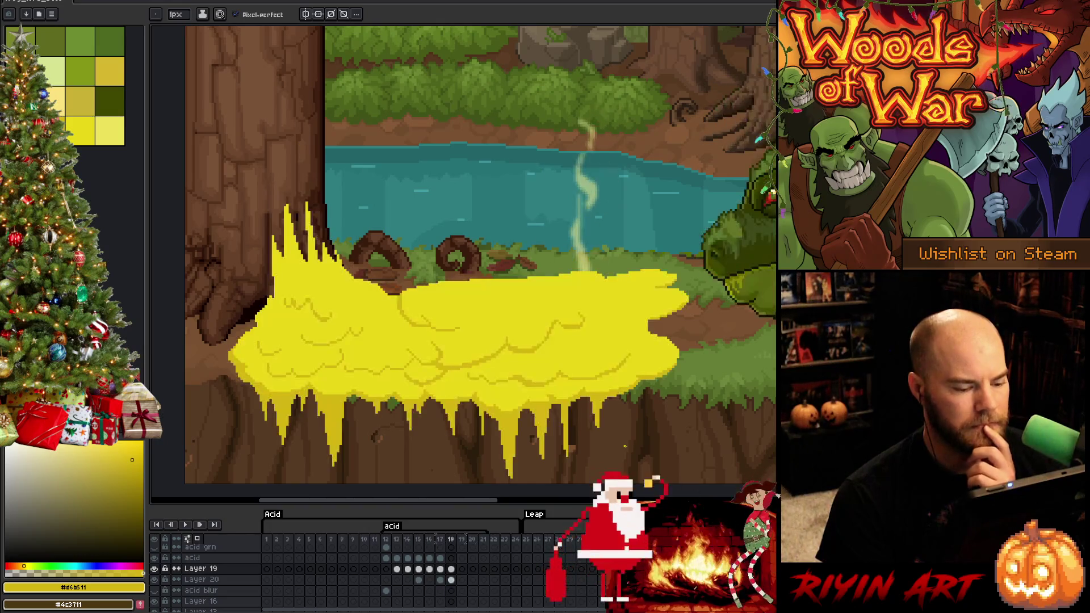
key("Right")
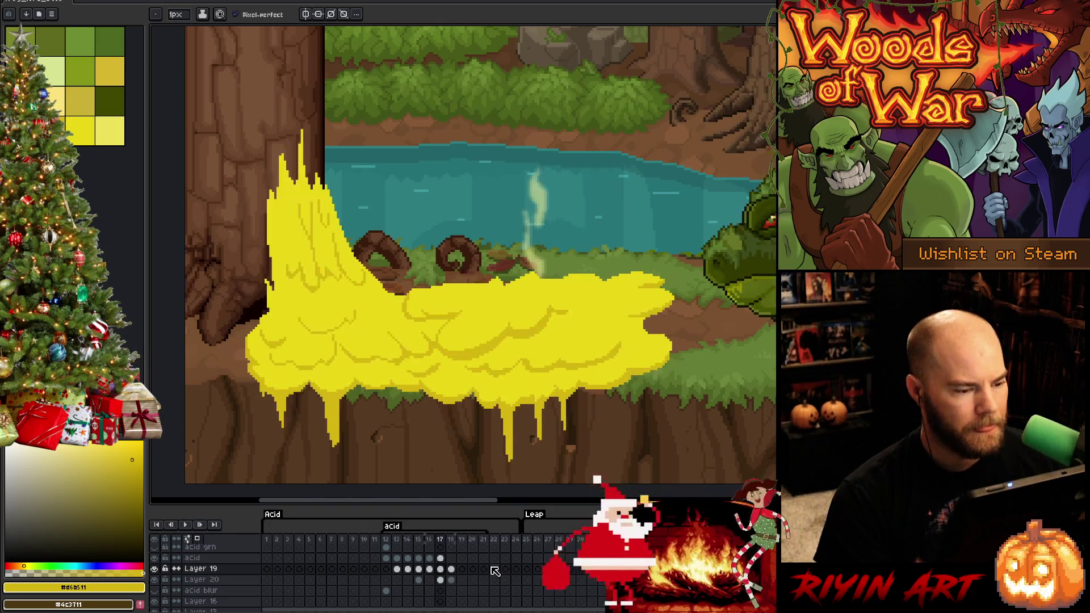
key("Left")
key("e")
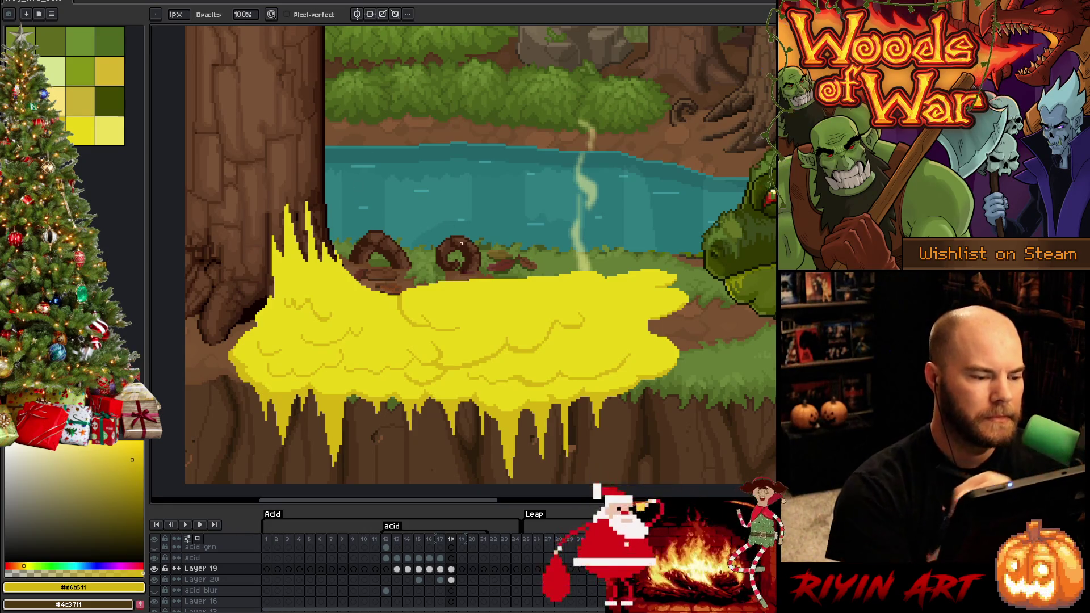
key("ctrl+s")
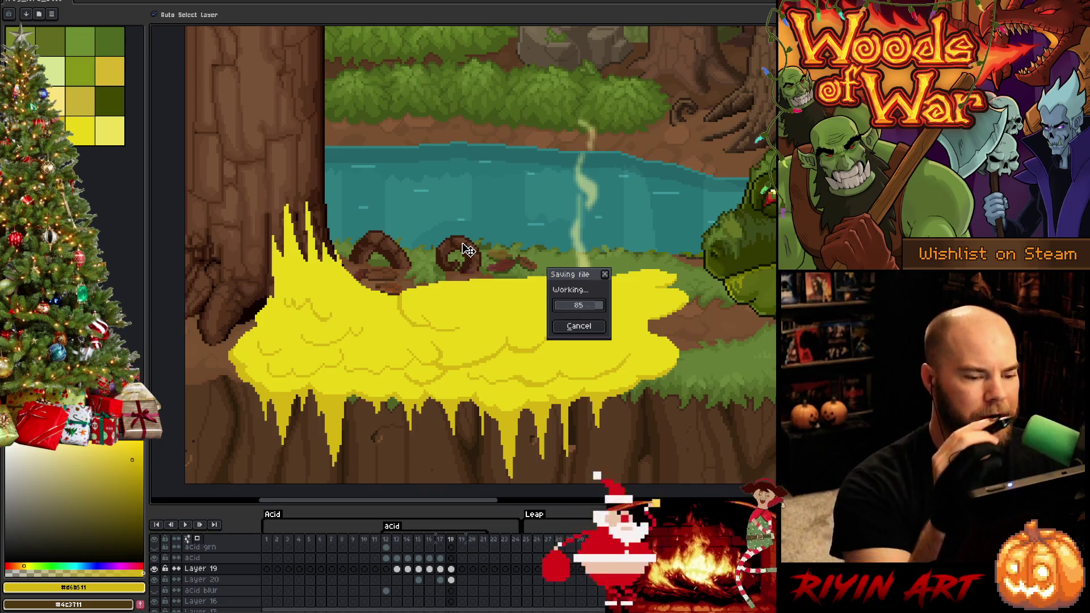
Step: Make the brighter yellow #e9d717 the drawing colour and save with Ctrl+S
left_click(80, 130)
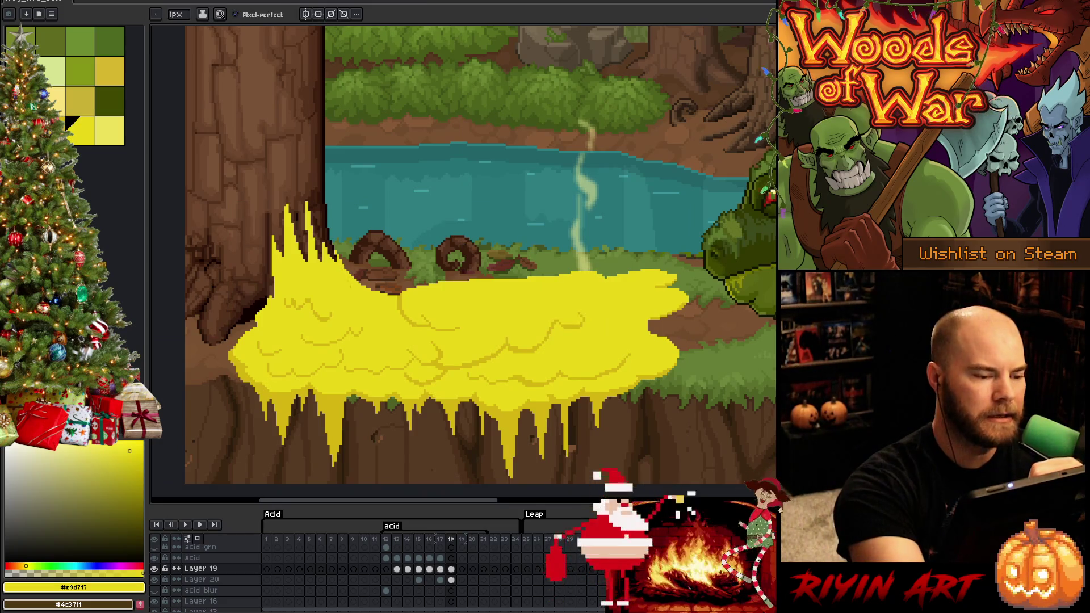
key("v")
key("ctrl+s")
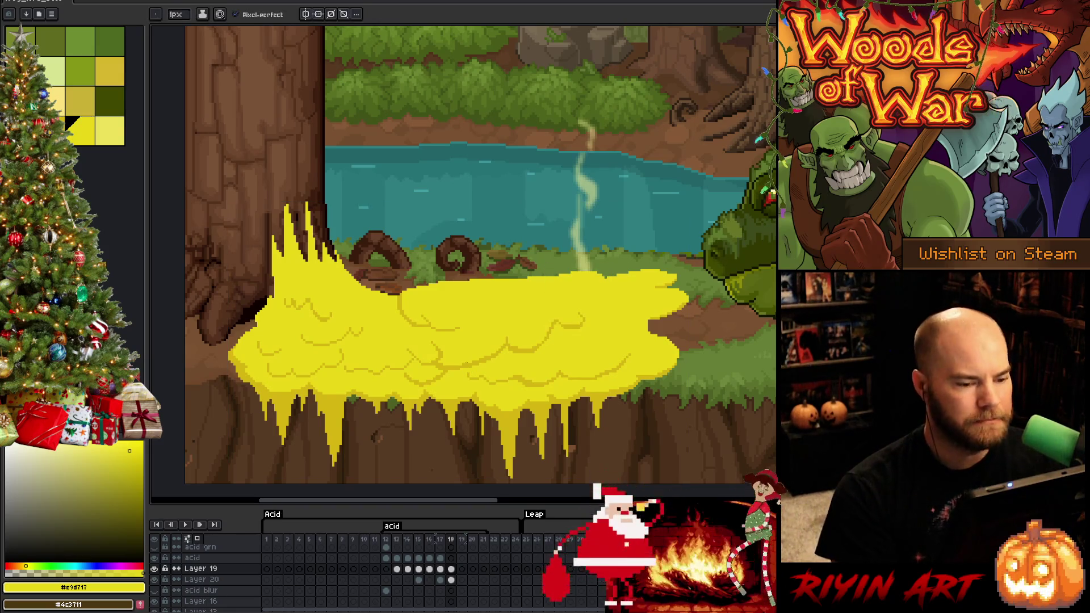
Step: Flip through frames 17–19 to preview the acid animation, ending on frame 18
key("Right")
key("Left")
key("Right")
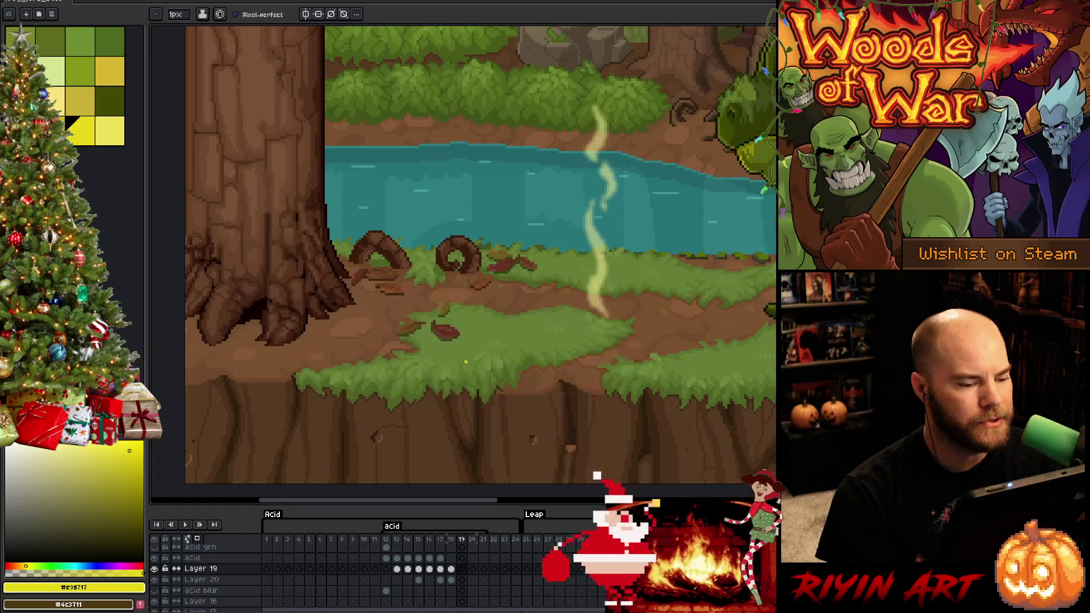
key("Left")
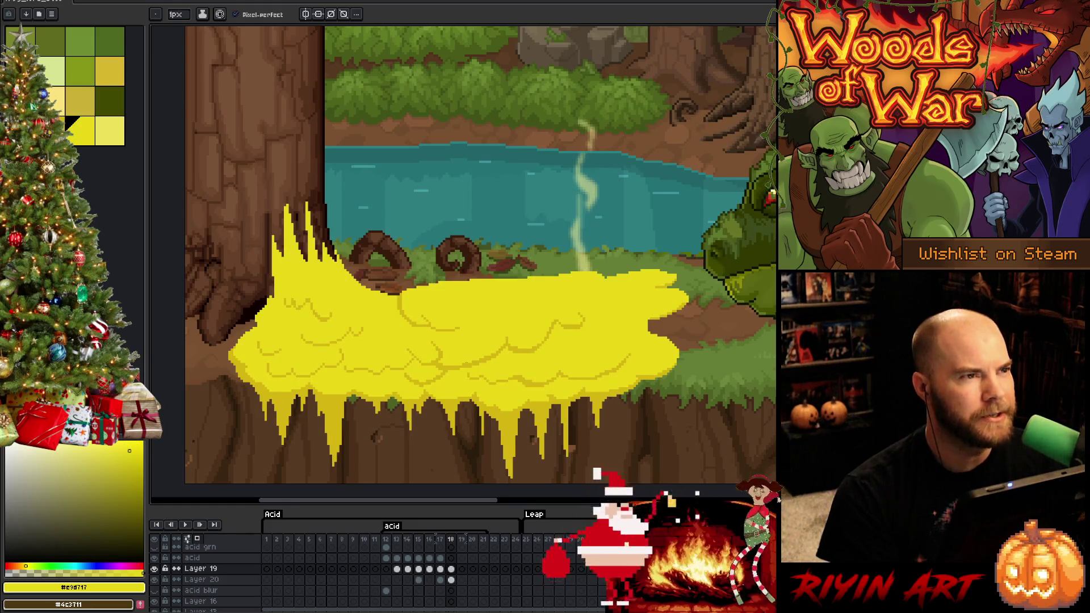
key("Right")
key("Left")
key("Left")
key("Left")
key("Right")
key("Right")
key("Right")
key("Left")
key("Left")
key("Right")
key("Right")
key("Left")
key("Left")
key("Right")
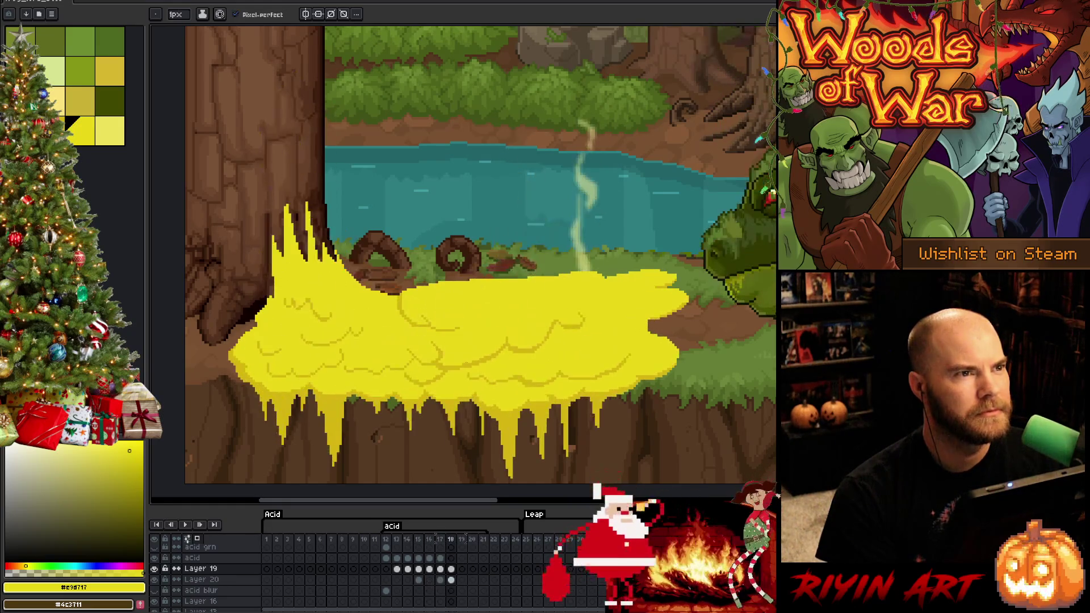
key("Right")
key("Right")
key("Right")
key("Left")
key("Right")
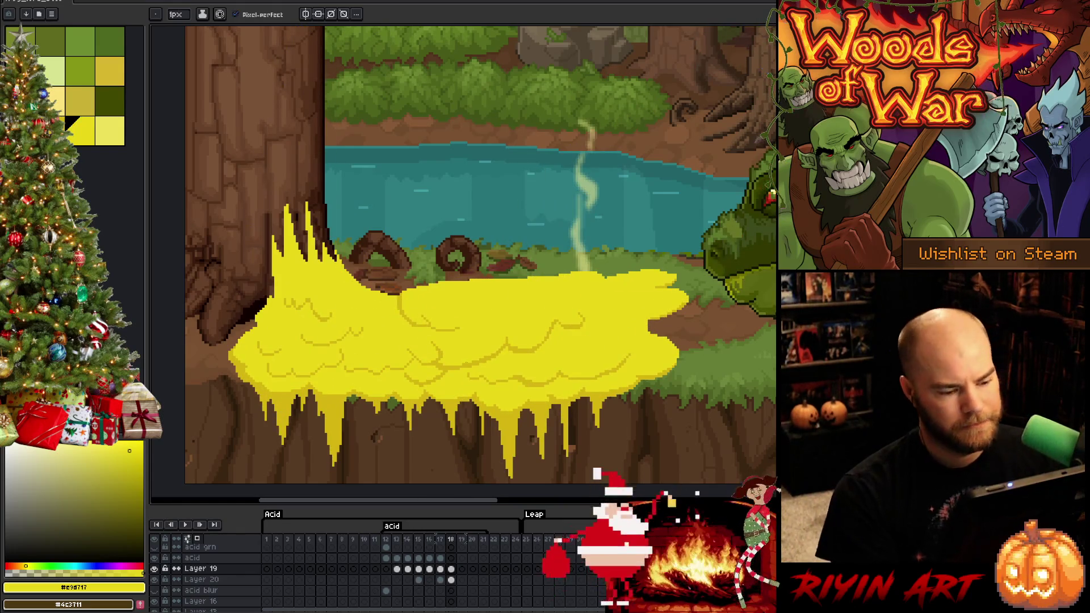
Step: Move the yellow acid cel into Layer 20 at frame 19
left_click(455, 581)
key("Up")
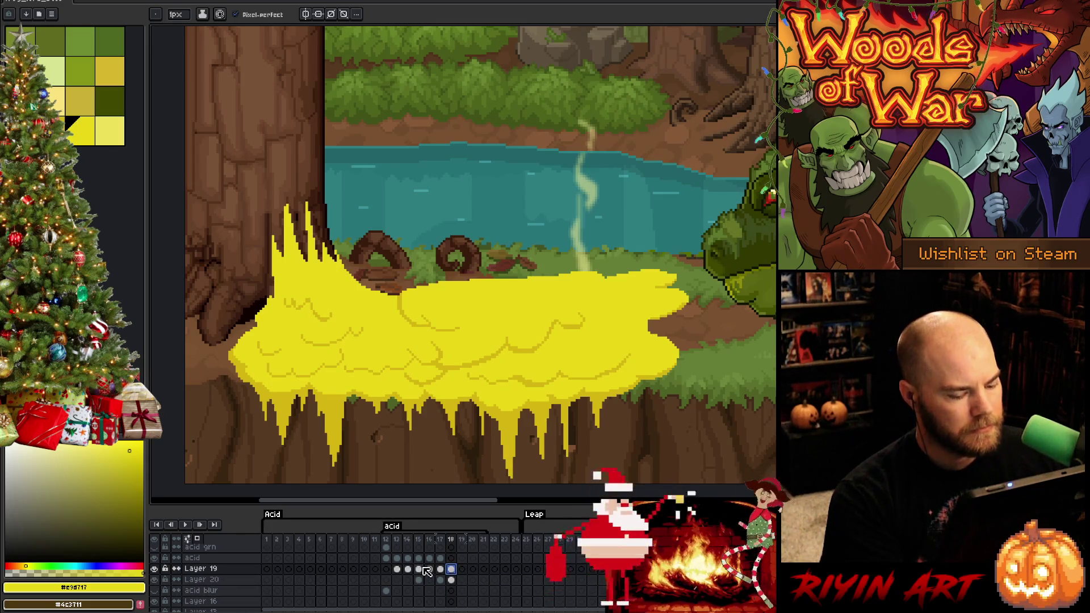
left_click(463, 580)
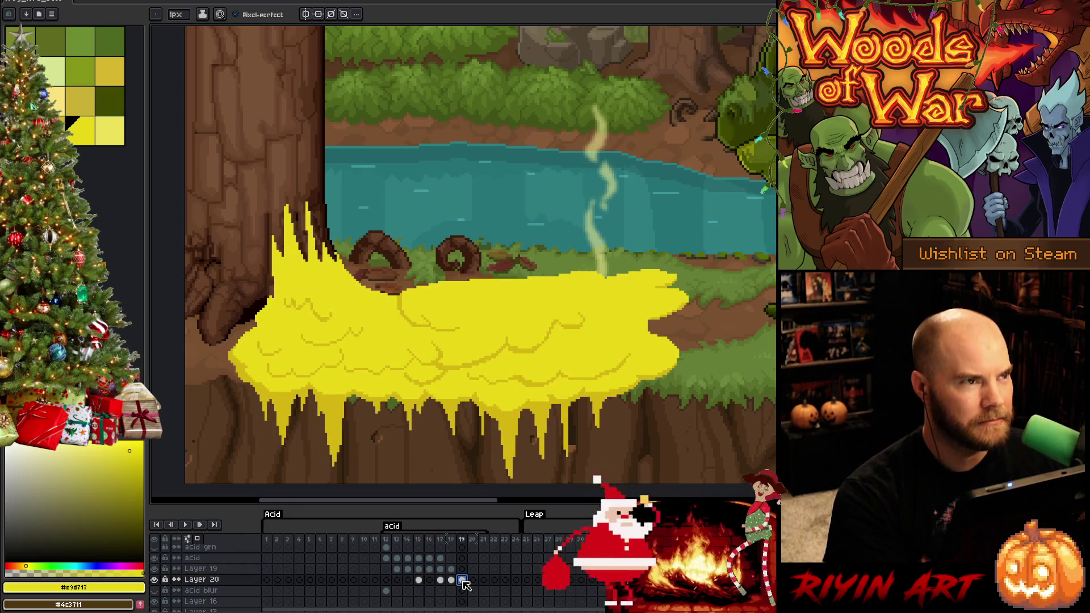
left_click_drag(465, 591, 454, 580)
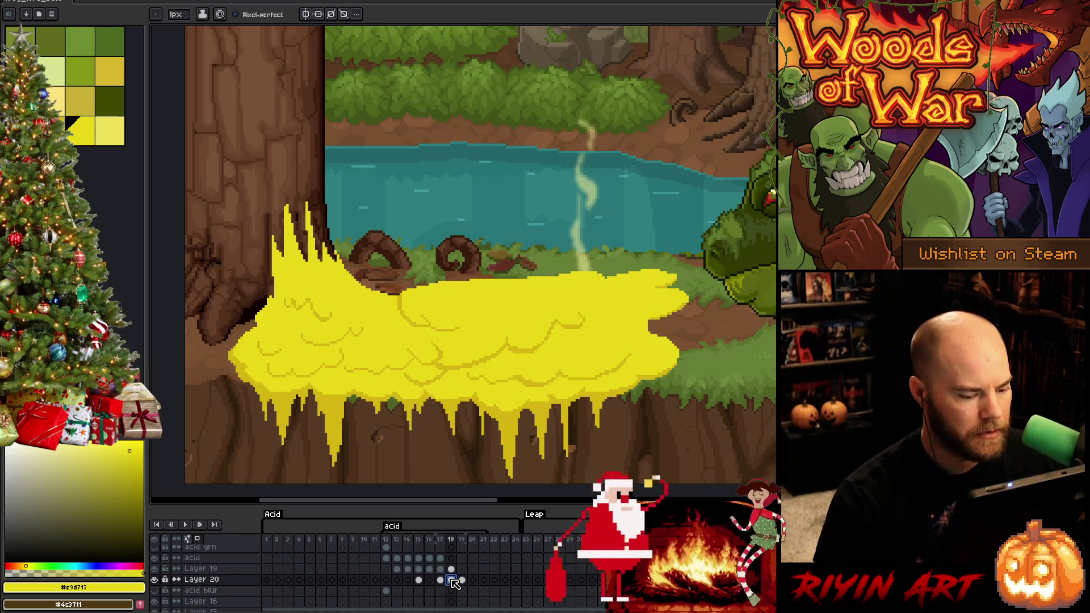
Step: Toggle Layer 20's visibility to check the frame-19 acid, then reselect its cel
left_click(154, 580, "alt")
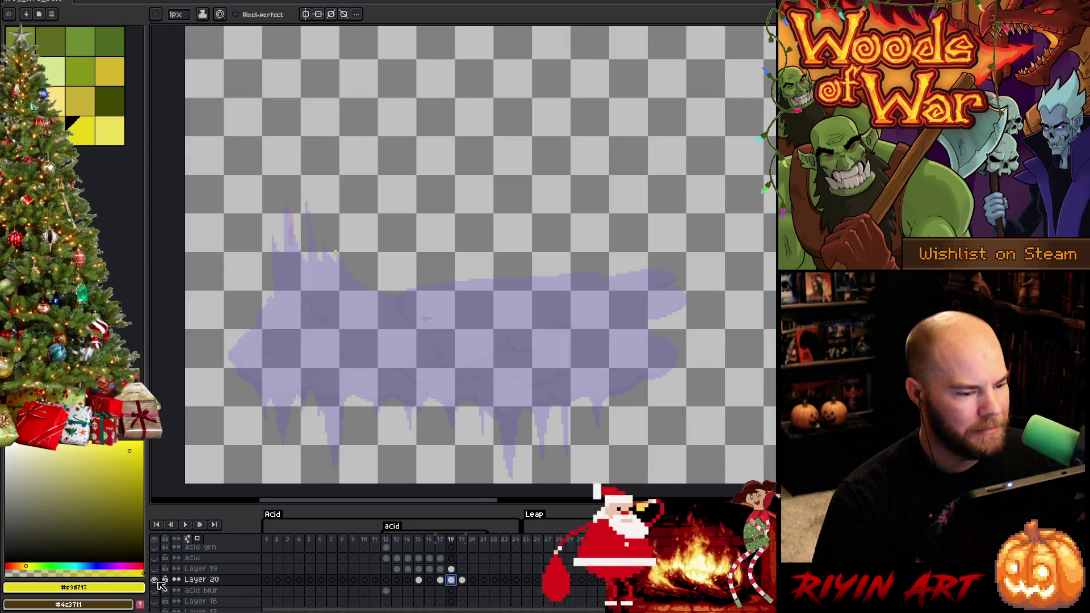
key("Right")
left_click(154, 580, "alt")
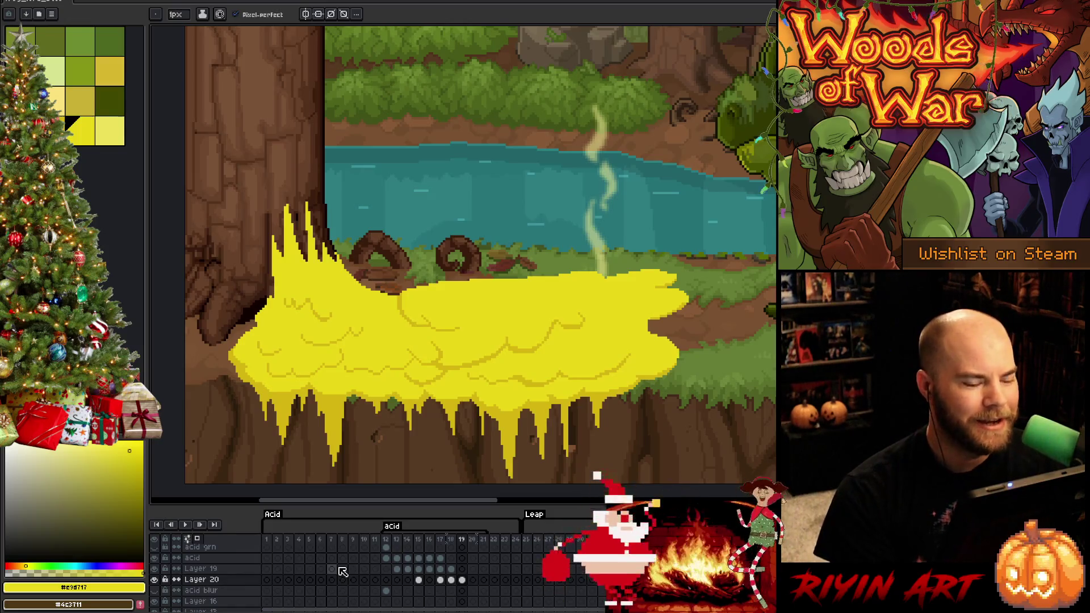
left_click(463, 580)
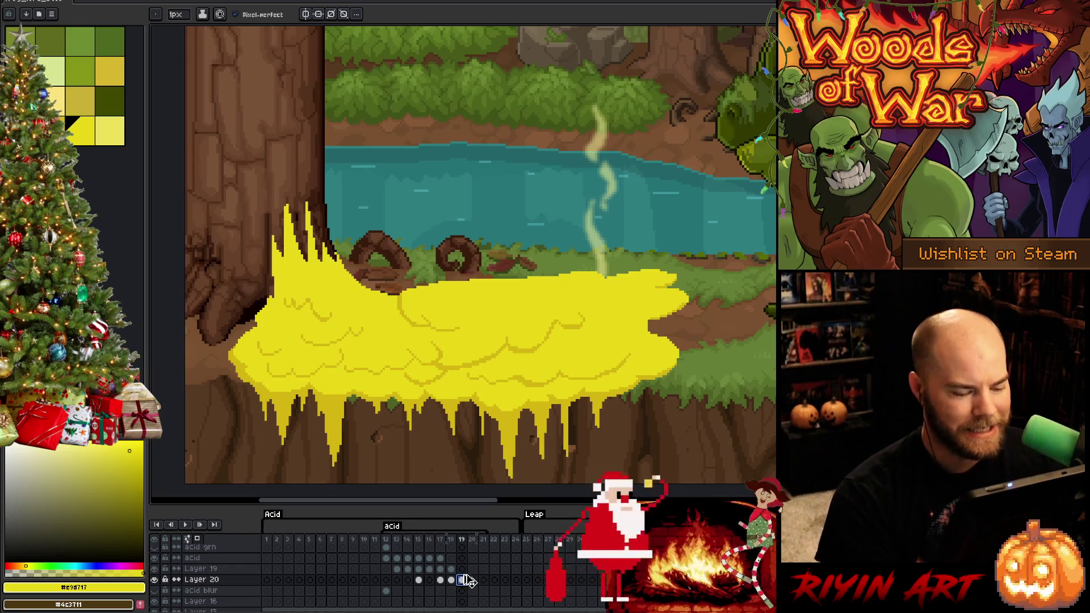
key("ctrl+u")
Step: Apply Hue/Saturation with hue -67 and saturation -45 to turn the acid pinkish red
left_click(513, 503)
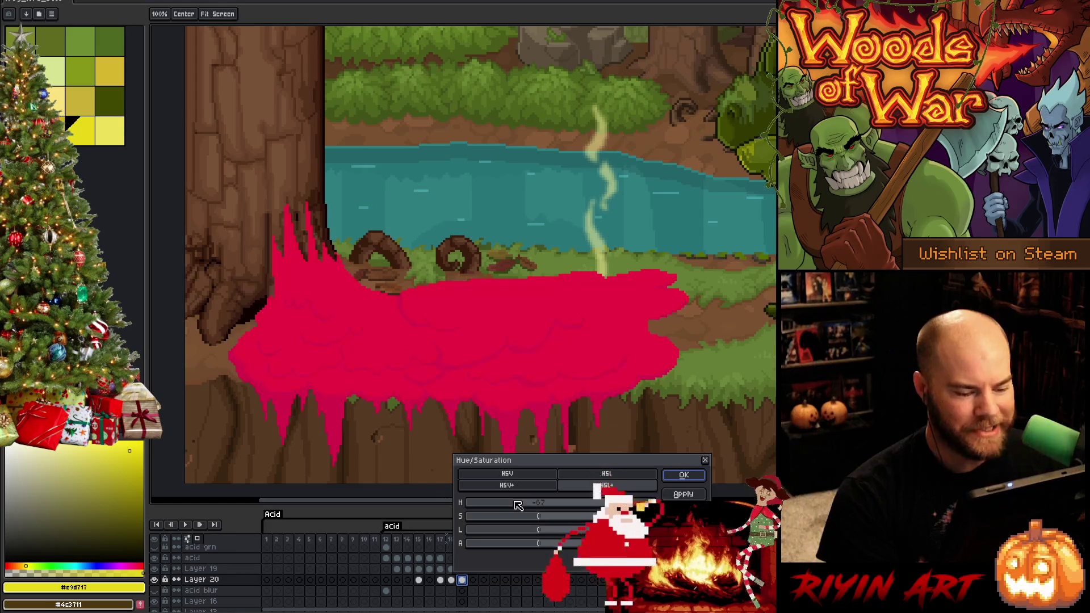
left_click(517, 516)
left_click(507, 516)
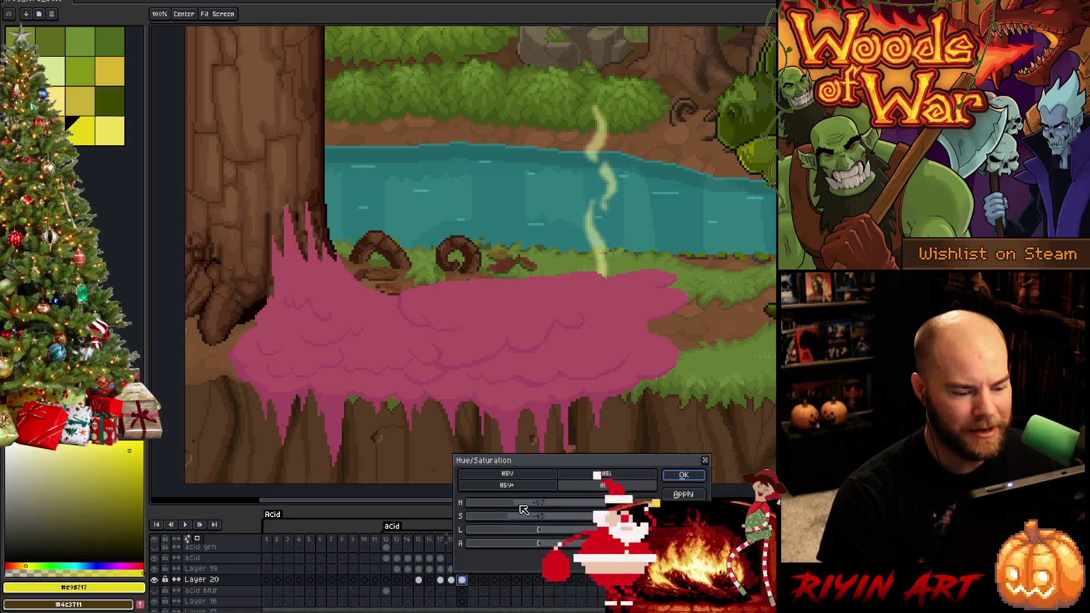
left_click(678, 475)
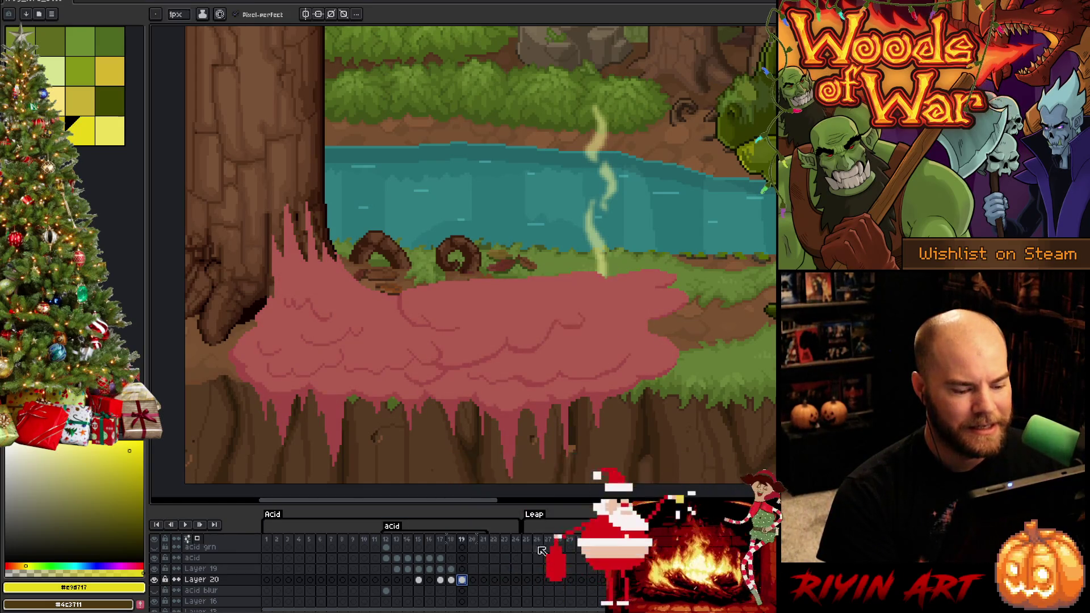
Step: Compare the pink frame 19 with frame 18 and sample the dark yellow #d6b511 there
left_click(462, 569)
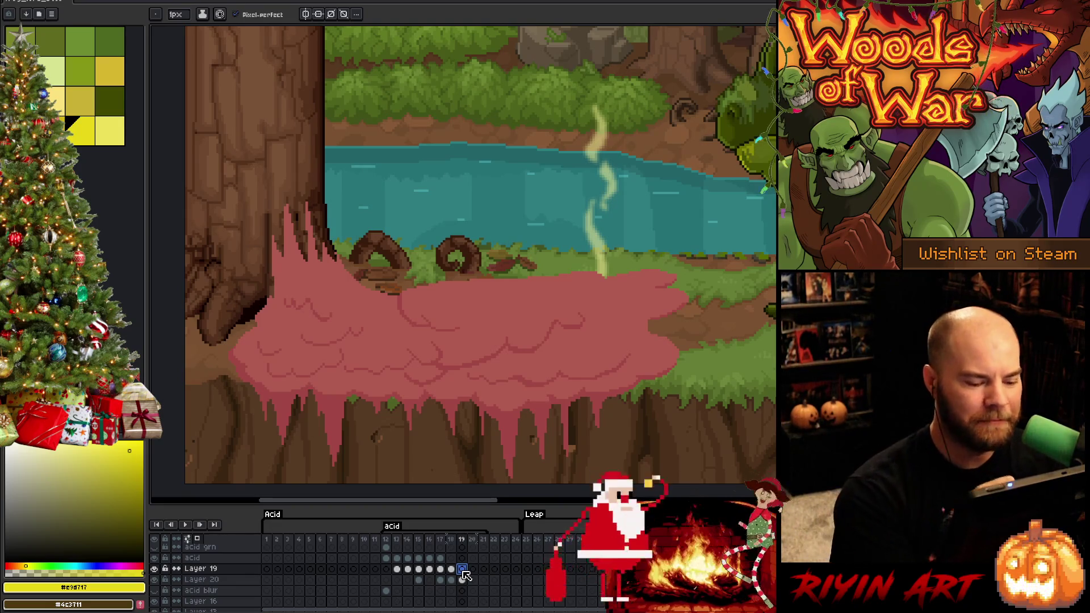
left_click(450, 568)
left_click(461, 568)
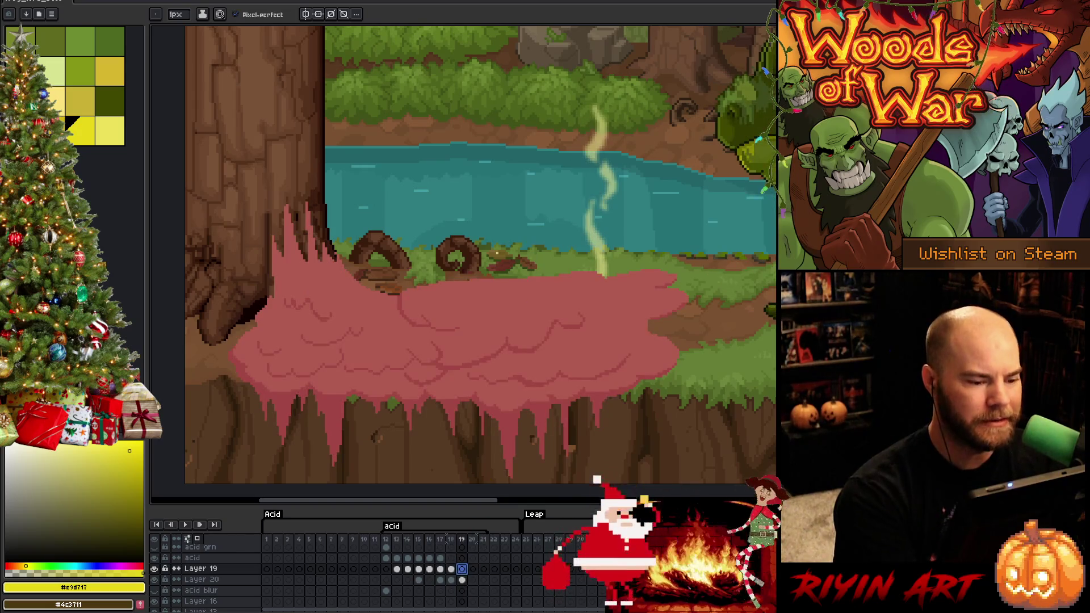
key("comma")
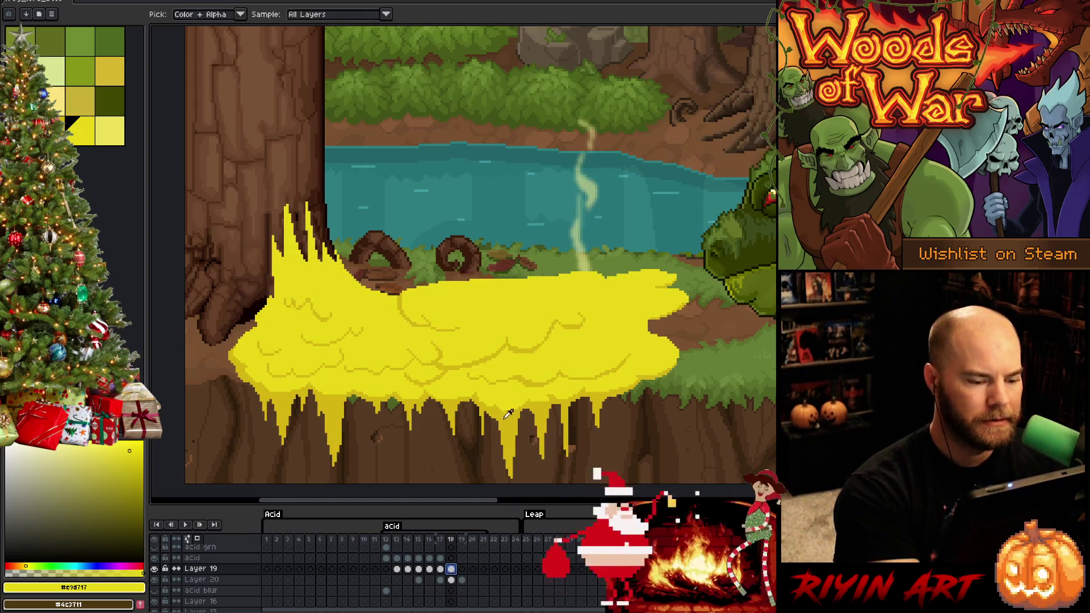
left_click(494, 400, "alt")
key("period")
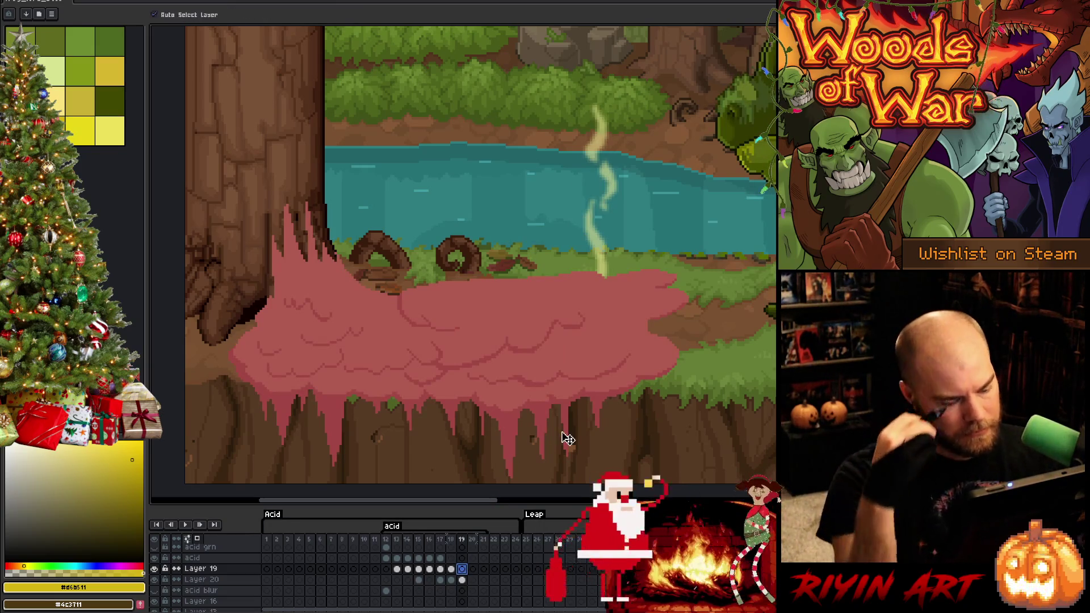
Step: Save the file and flick between frames to compare the acid colours
key("ctrl+s")
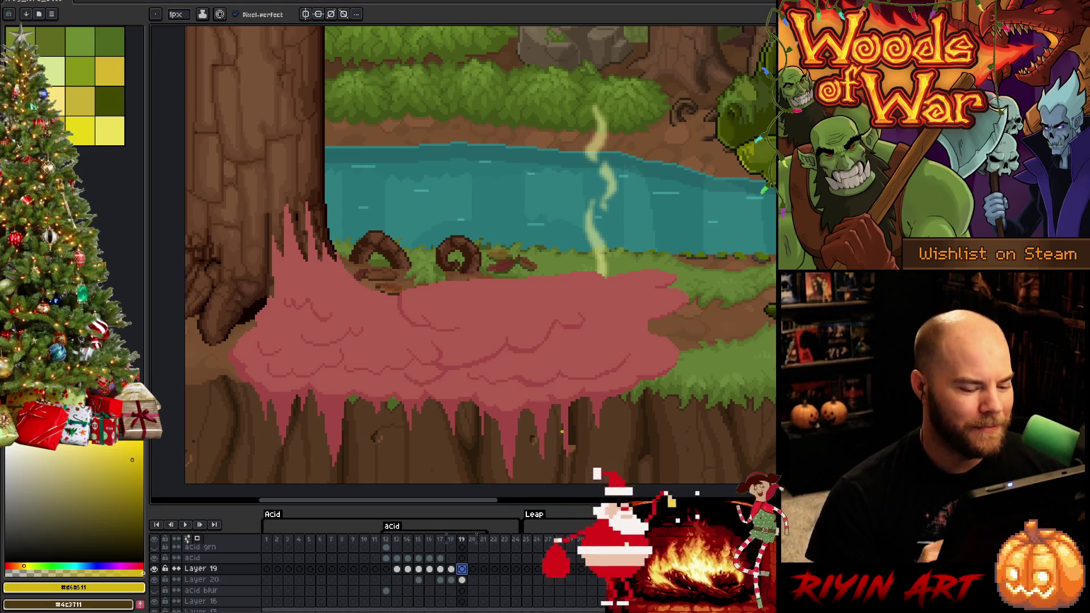
key("Left")
key("Right")
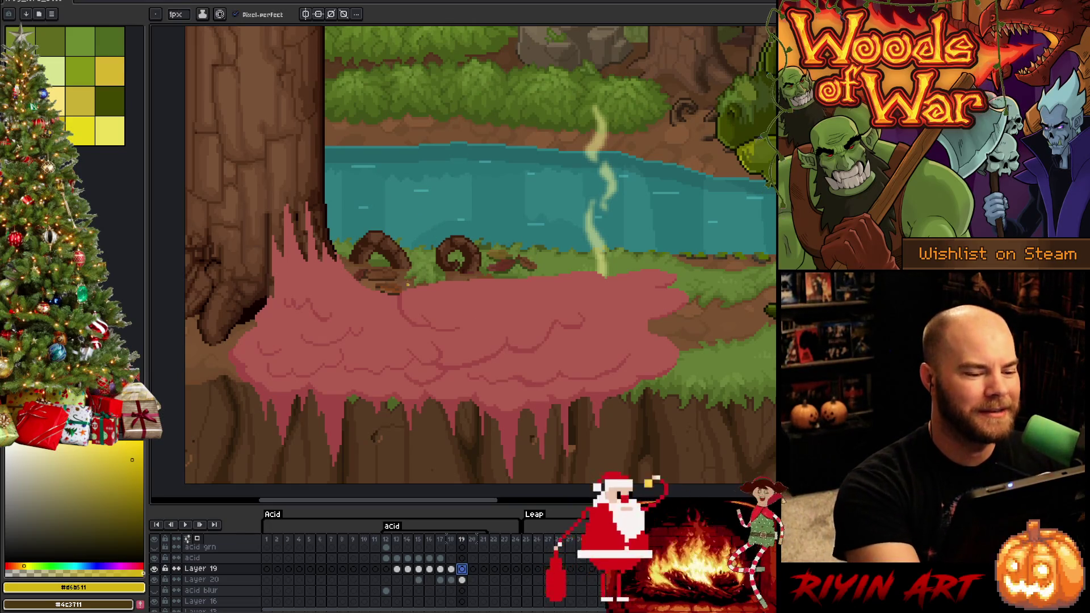
Step: Draw a yellow rim along the pink acid's lower-left edge, undoing a jagged stroke
left_click(80, 130)
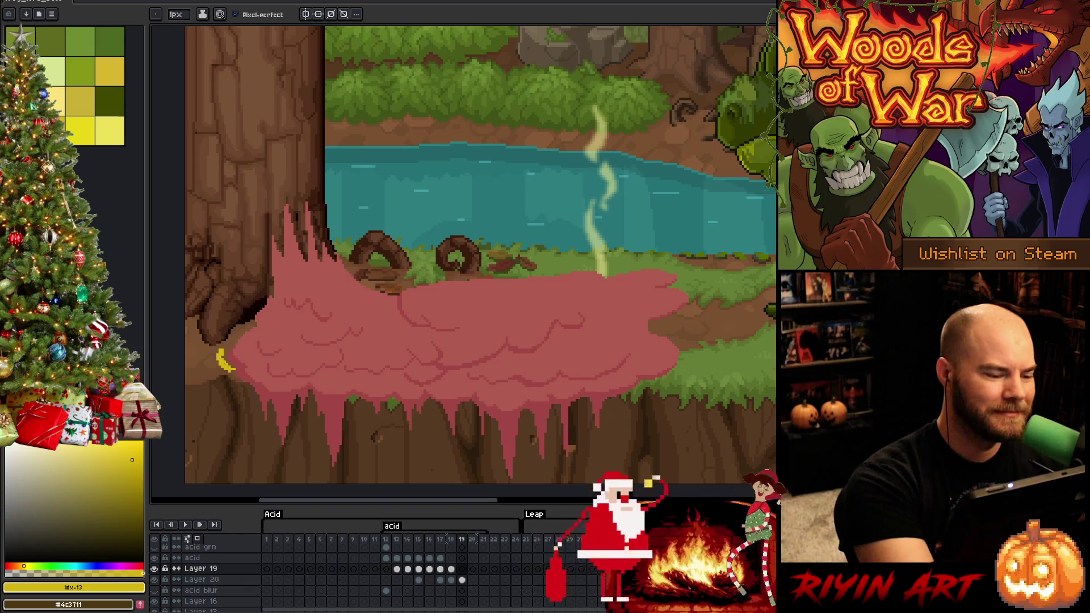
left_click(222, 359)
key("b")
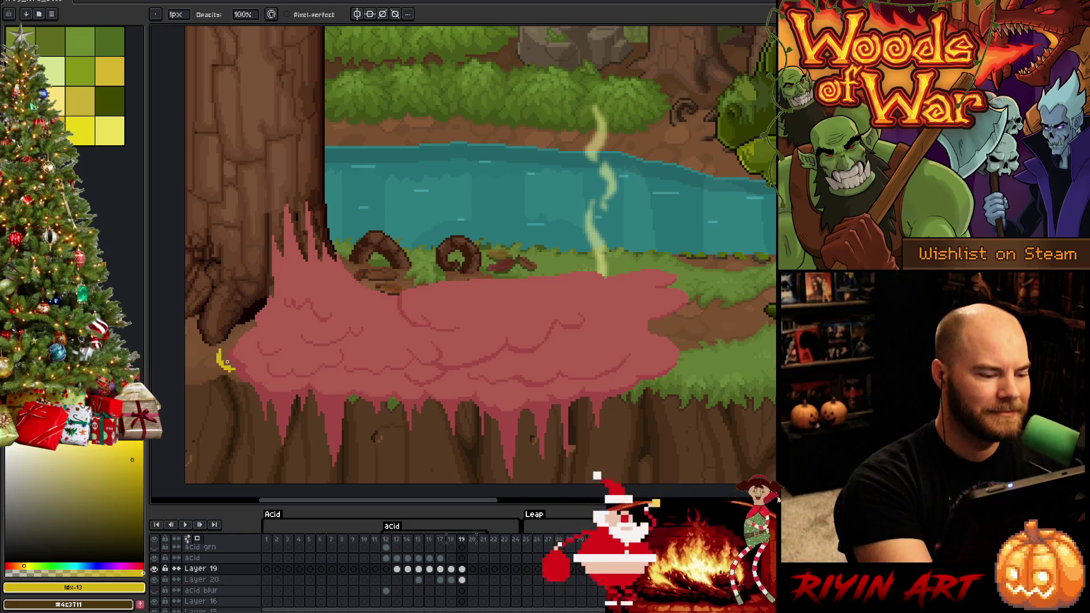
left_click(234, 356, "alt")
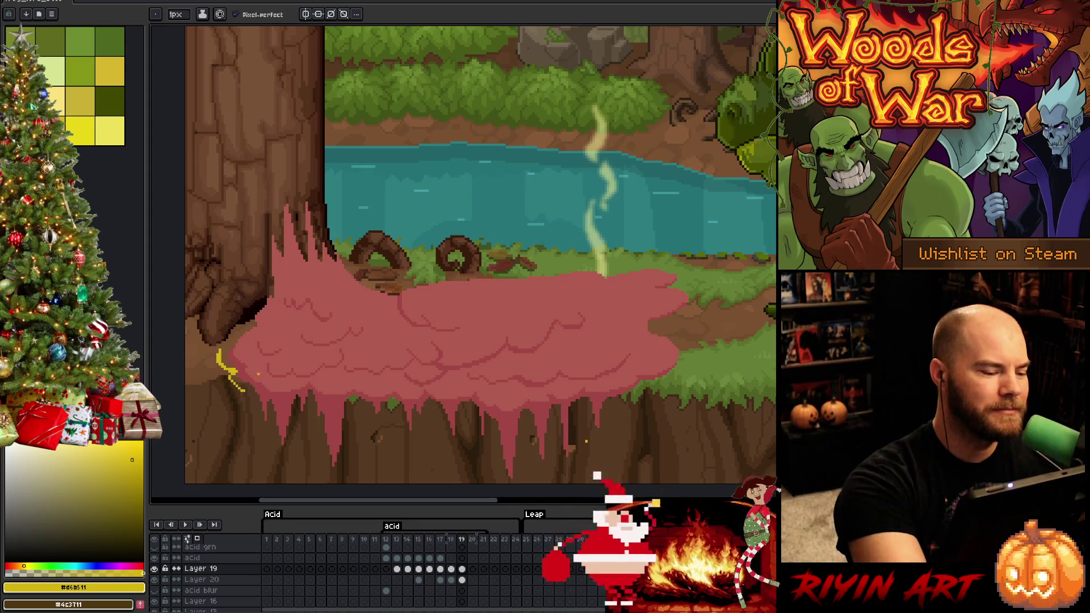
left_click_drag(230, 374, 247, 390)
key("ctrl+z")
key("ctrl+z")
key("ctrl+z")
key("ctrl+z")
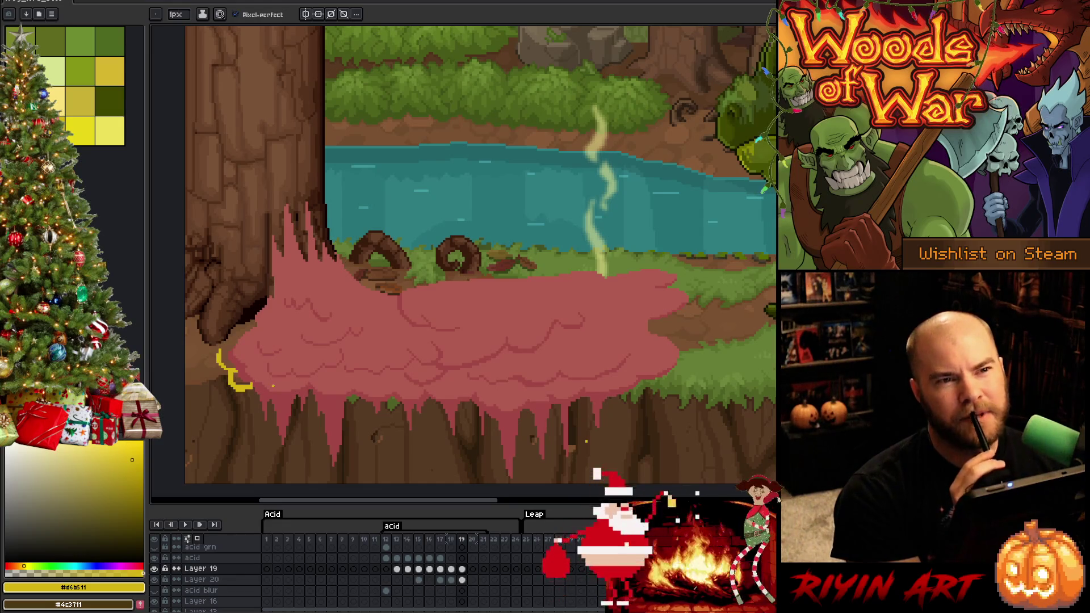
Step: Outline the leftmost cliff drip in yellow, redrawing rough segments and thickening the line
left_click_drag(252, 387, 256, 386)
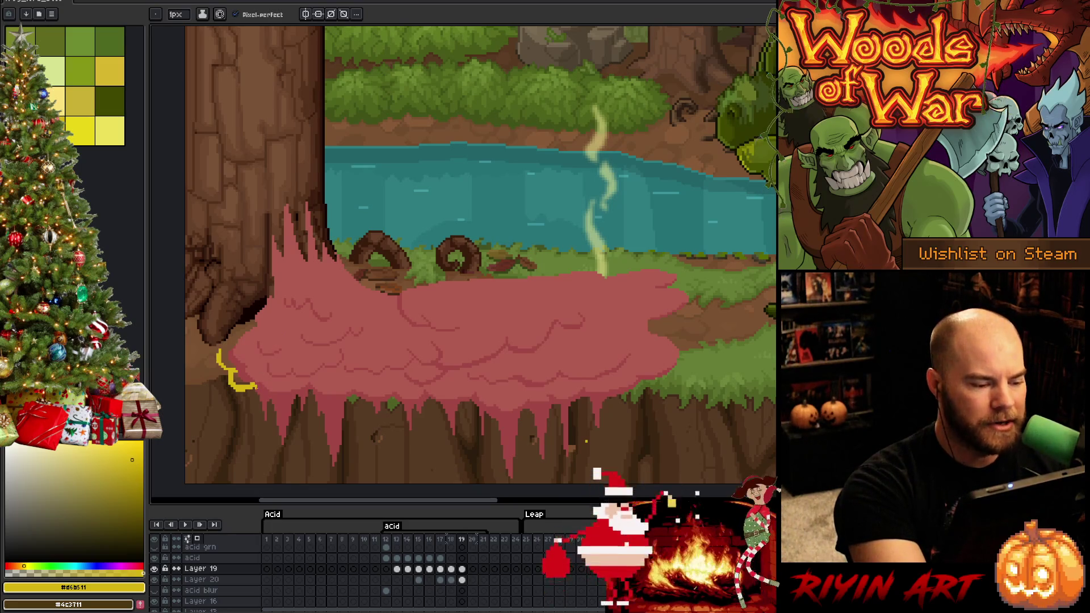
left_click_drag(256, 388, 267, 406)
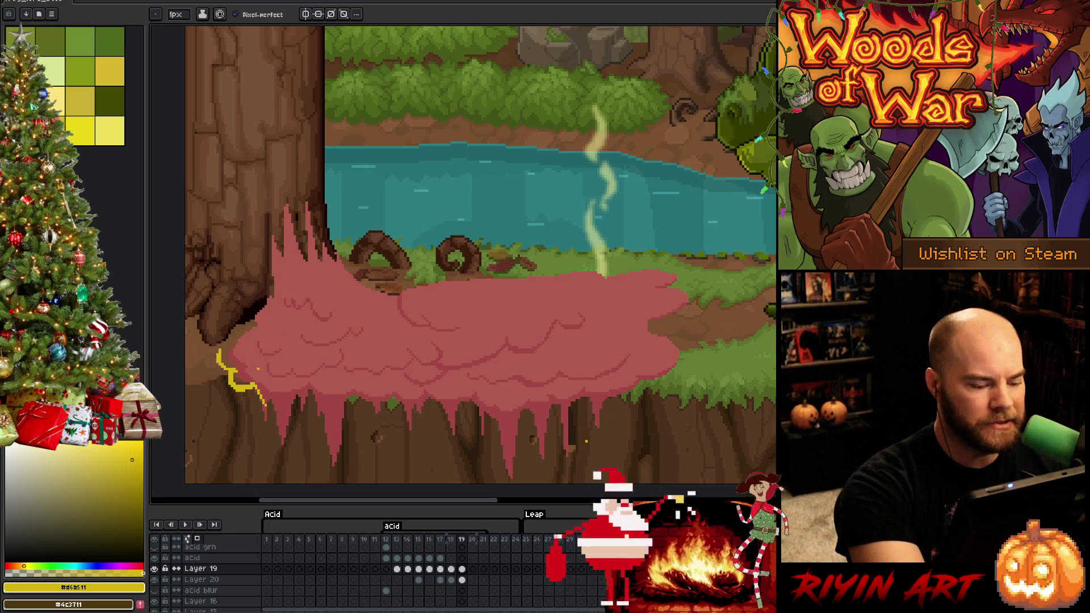
key("ctrl+z")
mouse_move(256, 388)
left_mouse_down()
mouse_move(265, 432)
mouse_move(265, 417)
left_mouse_up()
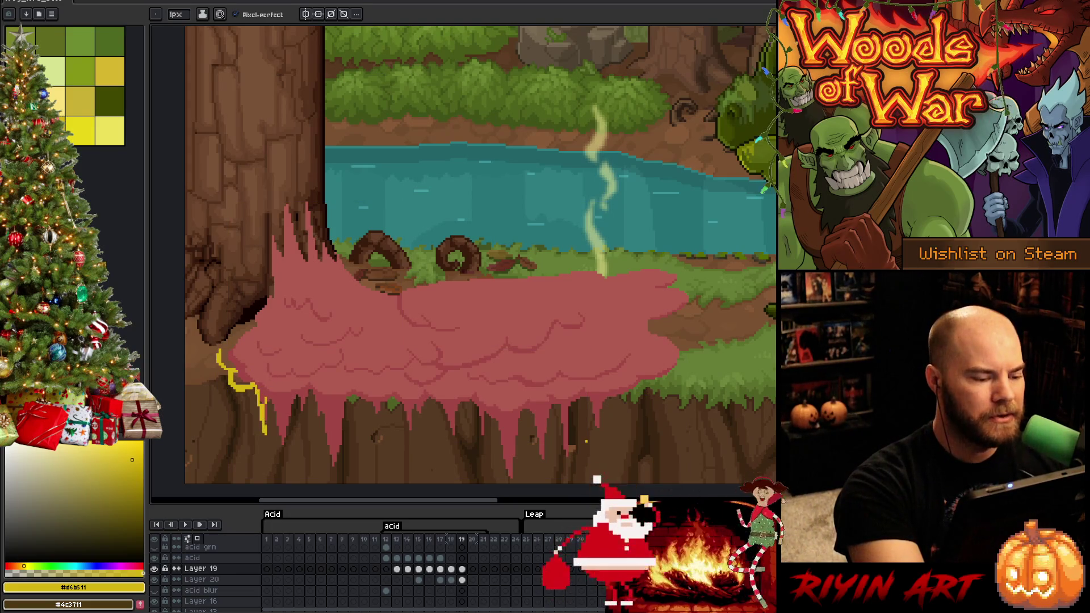
left_click_drag(269, 401, 280, 458)
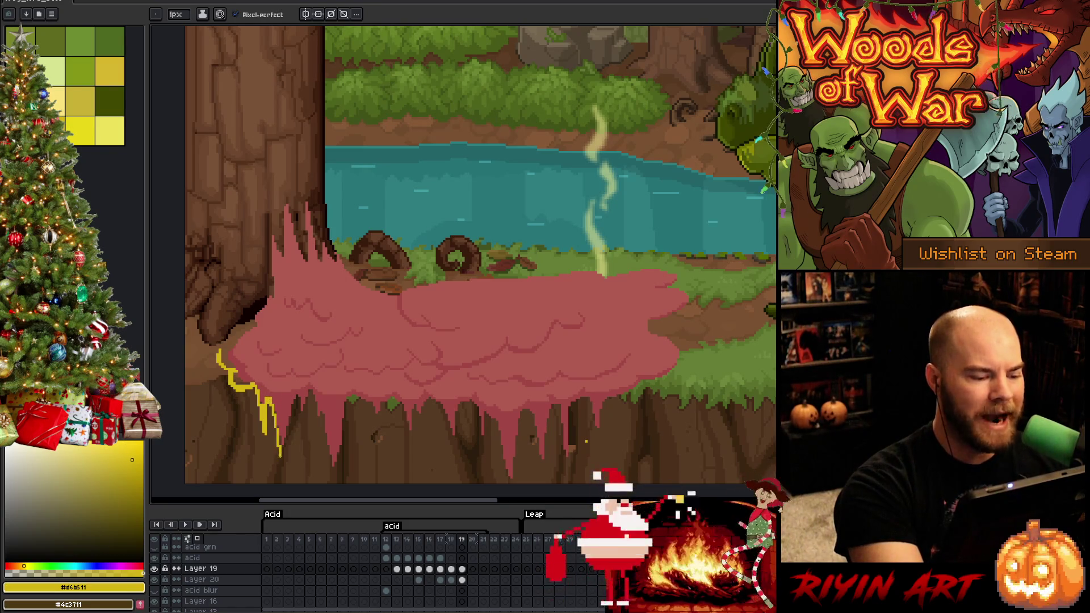
key("ctrl+z")
key("ctrl+z")
left_click_drag(275, 420, 278, 466)
mouse_move(277, 426)
left_mouse_down()
mouse_move(282, 449)
mouse_move(287, 440)
left_mouse_up()
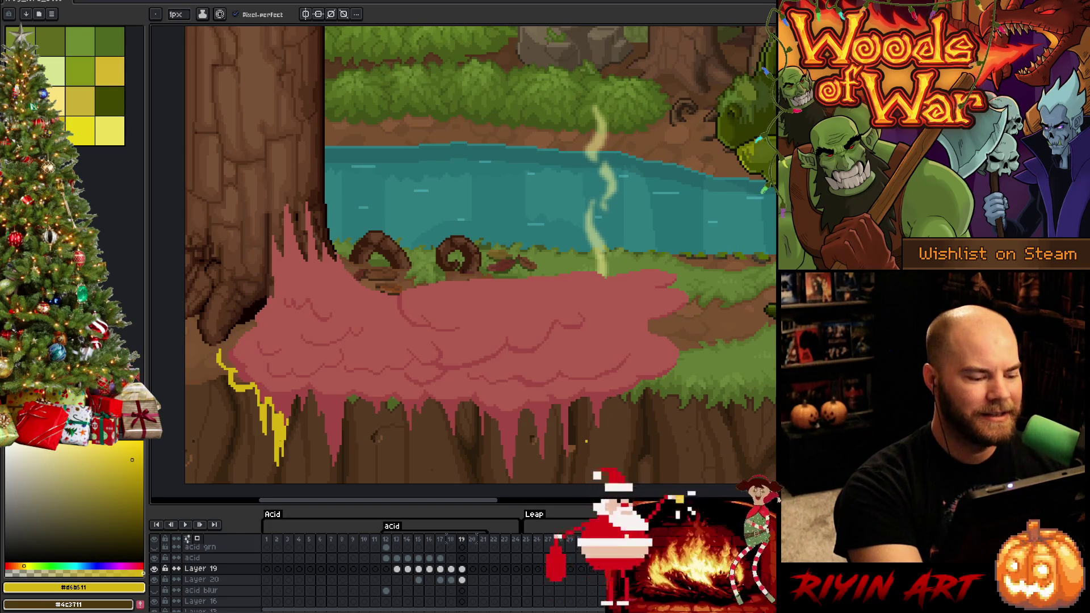
mouse_move(294, 398)
left_mouse_down()
mouse_move(291, 413)
mouse_move(313, 392)
mouse_move(334, 473)
mouse_move(347, 401)
mouse_move(362, 406)
mouse_move(377, 445)
left_mouse_up()
Step: Outline the next cliff drips rightward along the pink acid's bottom edge in yellow
left_click_drag(379, 398, 383, 414)
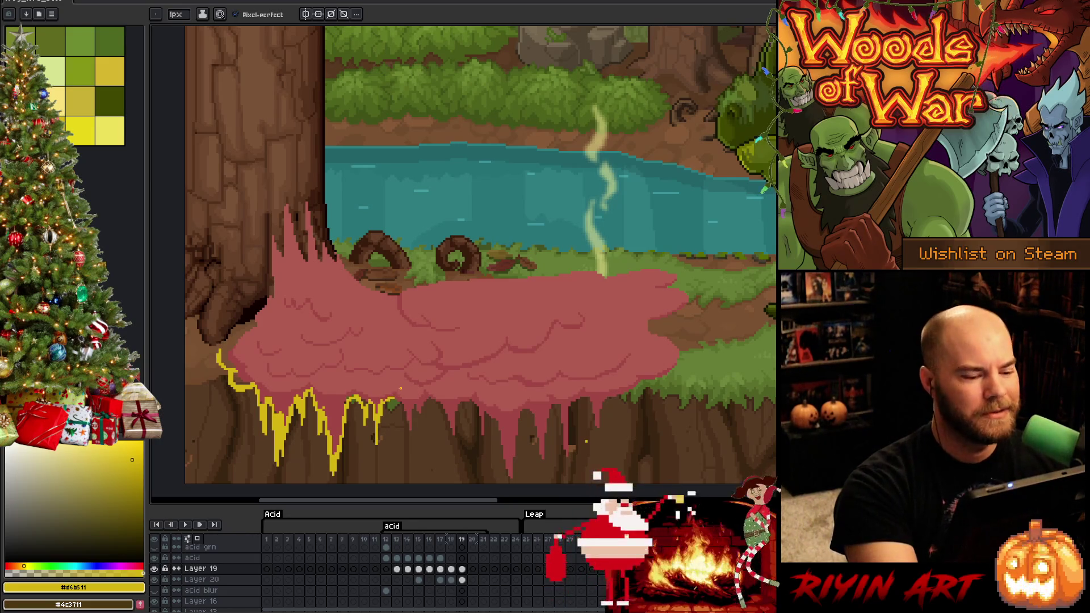
left_click_drag(401, 392, 408, 454)
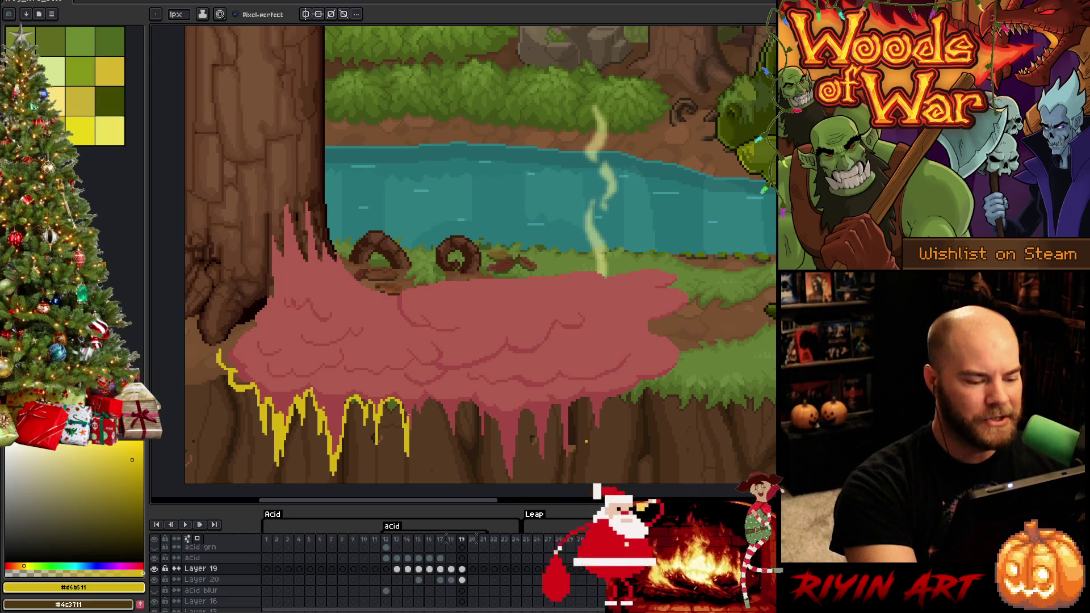
mouse_move(411, 404)
left_mouse_down()
mouse_move(413, 435)
mouse_move(443, 406)
mouse_move(455, 448)
left_mouse_up()
mouse_move(453, 411)
left_mouse_down()
mouse_move(456, 441)
mouse_move(462, 402)
mouse_move(480, 403)
mouse_move(483, 451)
mouse_move(484, 425)
mouse_move(507, 471)
left_mouse_up()
left_click_drag(514, 433, 509, 370)
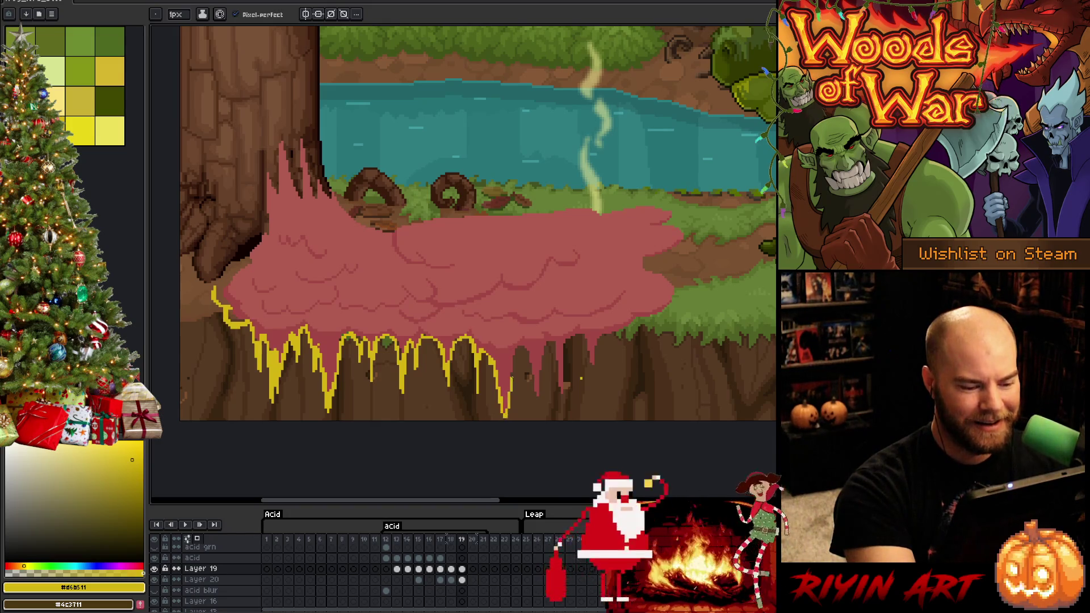
Step: Extend the yellow outline along the remaining drips, undoing the stray up-right segments
key("e")
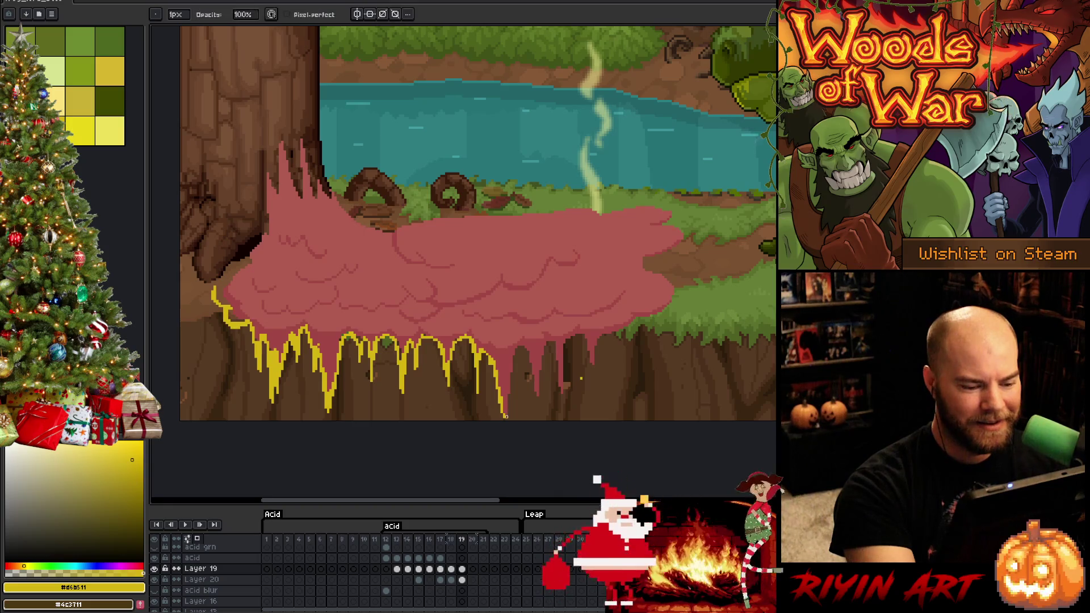
key("b")
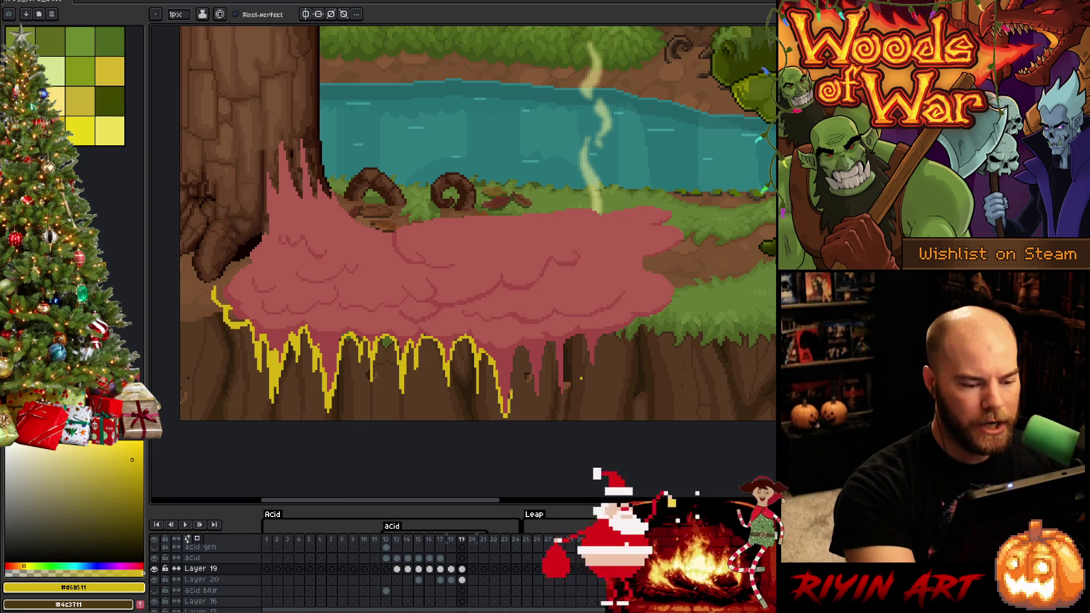
left_click_drag(515, 369, 519, 348)
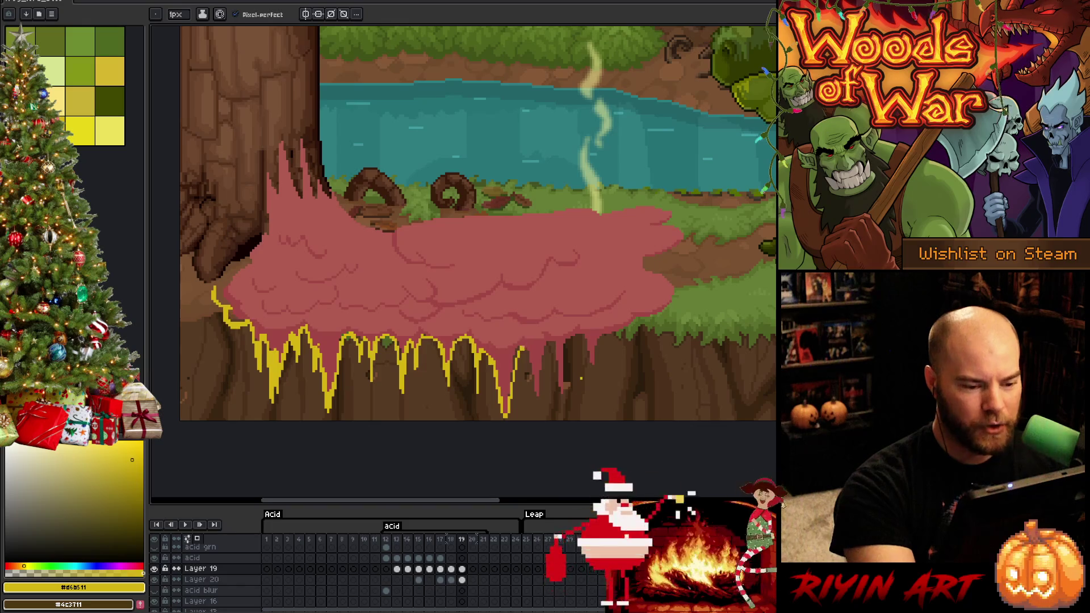
key("e")
key("b")
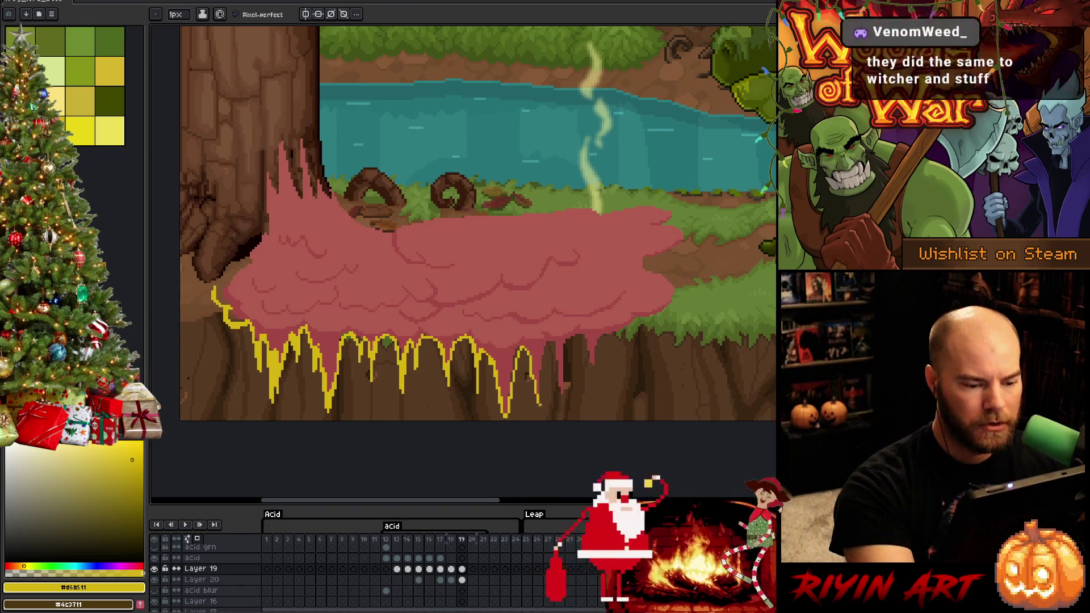
mouse_move(532, 380)
left_mouse_down()
mouse_move(543, 403)
mouse_move(550, 342)
mouse_move(560, 395)
mouse_move(576, 335)
mouse_move(589, 343)
mouse_move(596, 390)
mouse_move(596, 343)
mouse_move(640, 320)
left_mouse_up()
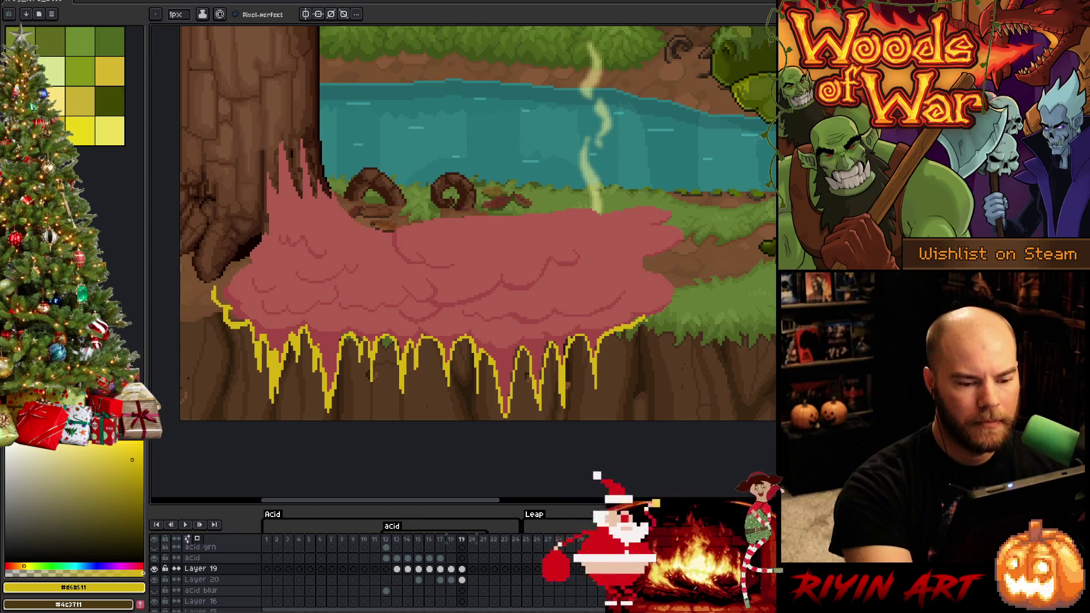
left_click_drag(647, 319, 690, 302)
key("ctrl+z")
key("ctrl+z")
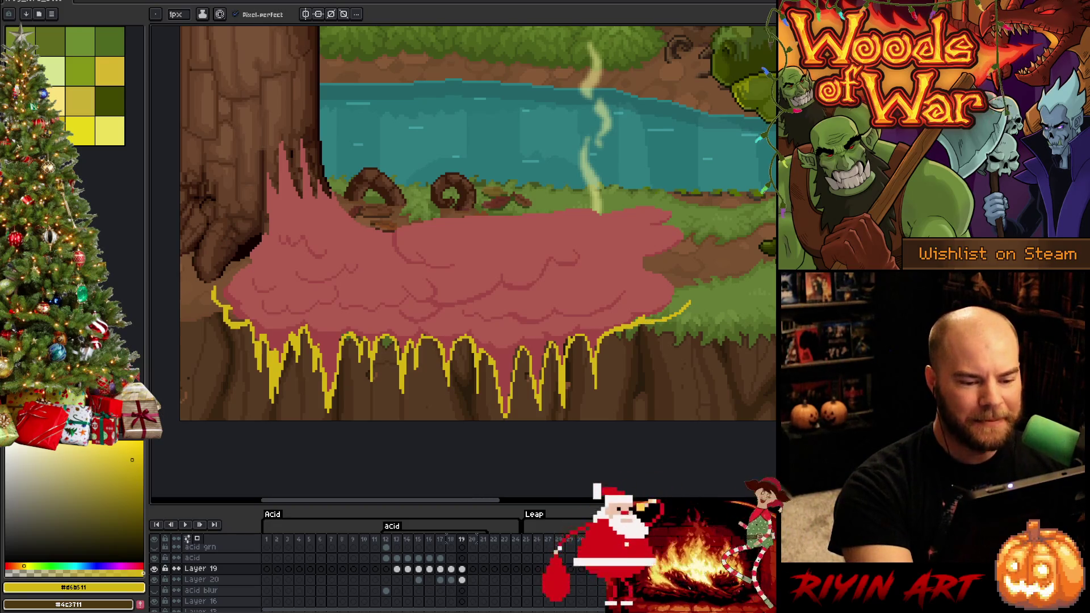
key("ctrl+z")
Step: Outline the acid's right edge in yellow and add a small yellow arc inside the acid
key("l")
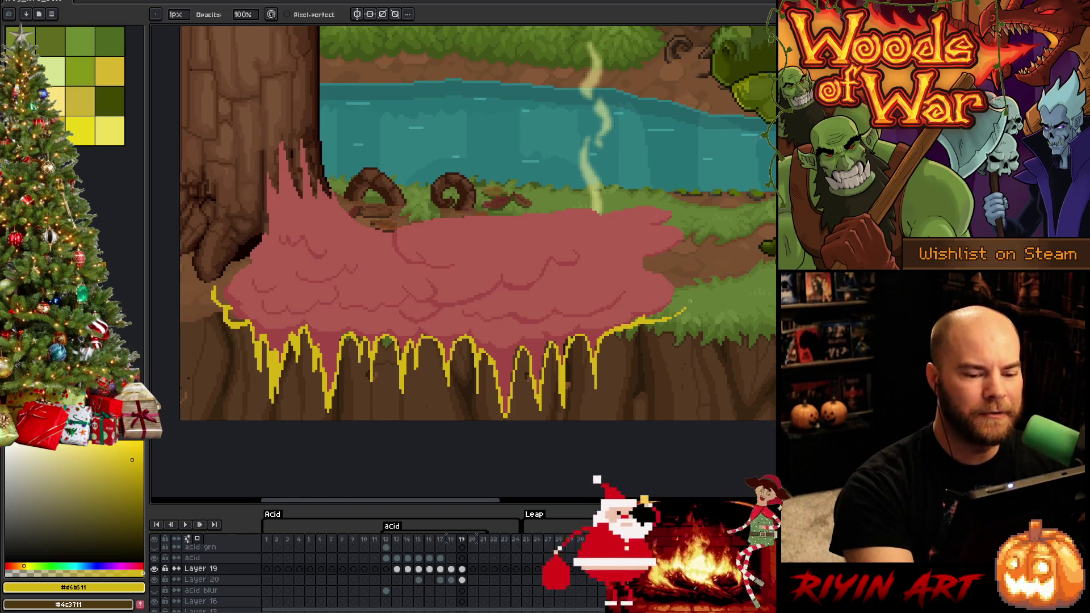
key("b")
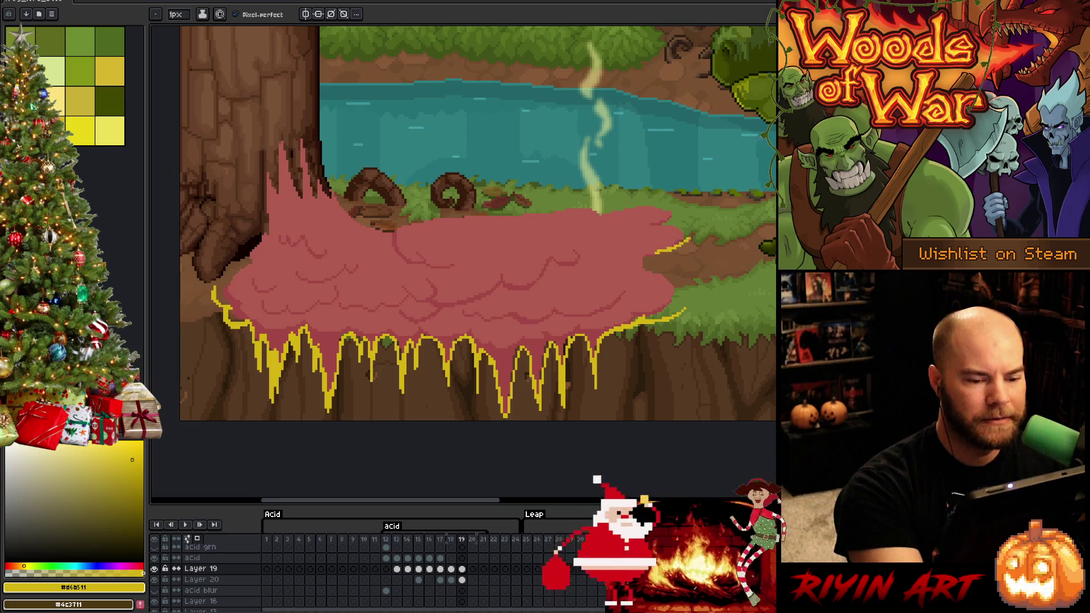
left_click_drag(689, 239, 659, 255)
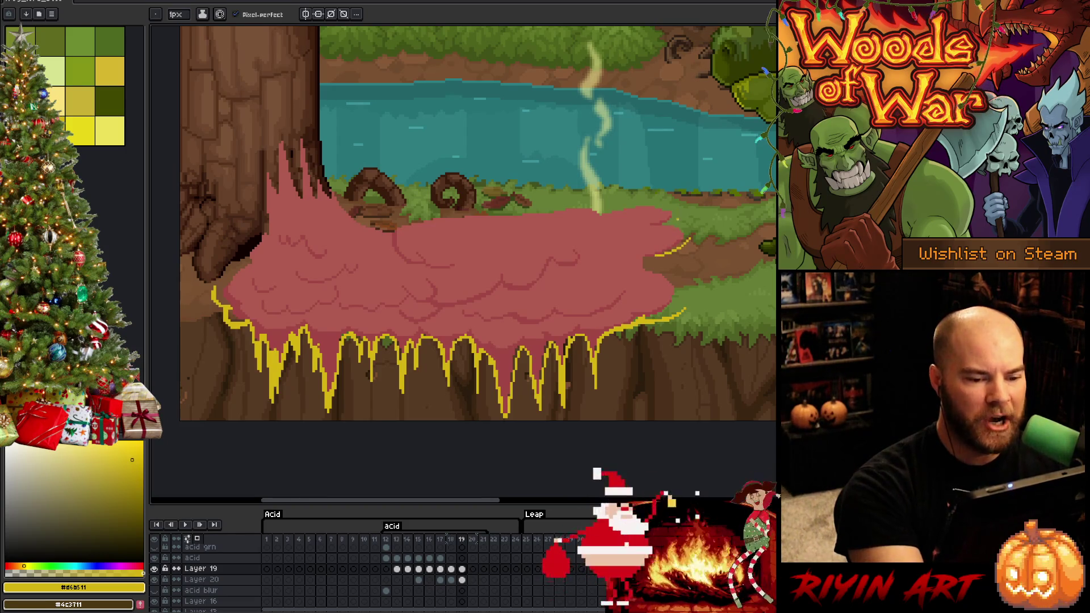
left_click_drag(677, 219, 666, 224)
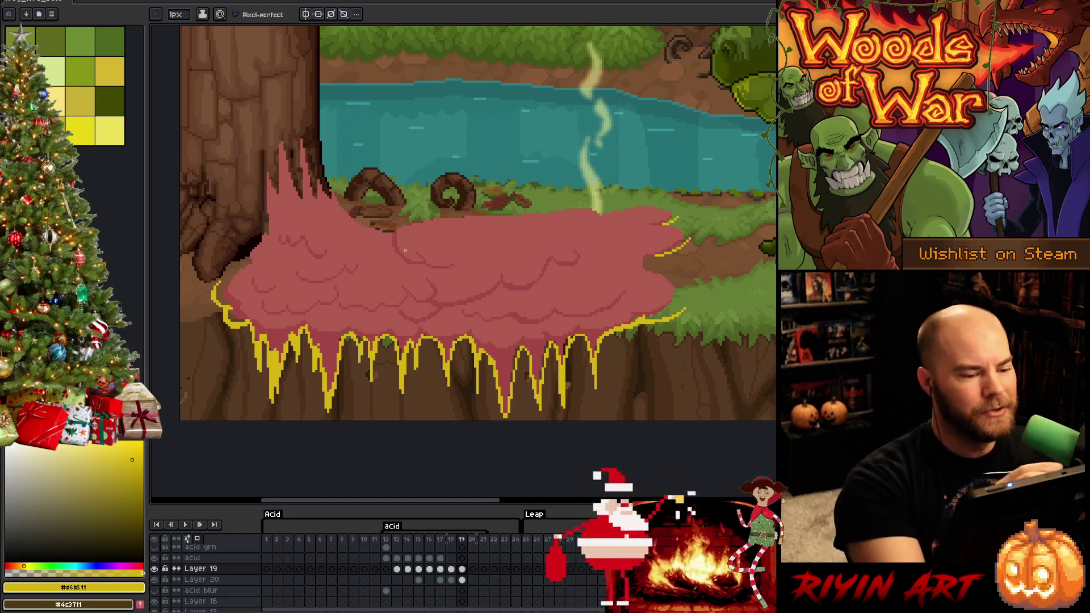
mouse_move(415, 331)
left_mouse_down()
mouse_move(436, 324)
mouse_move(419, 328)
left_mouse_up()
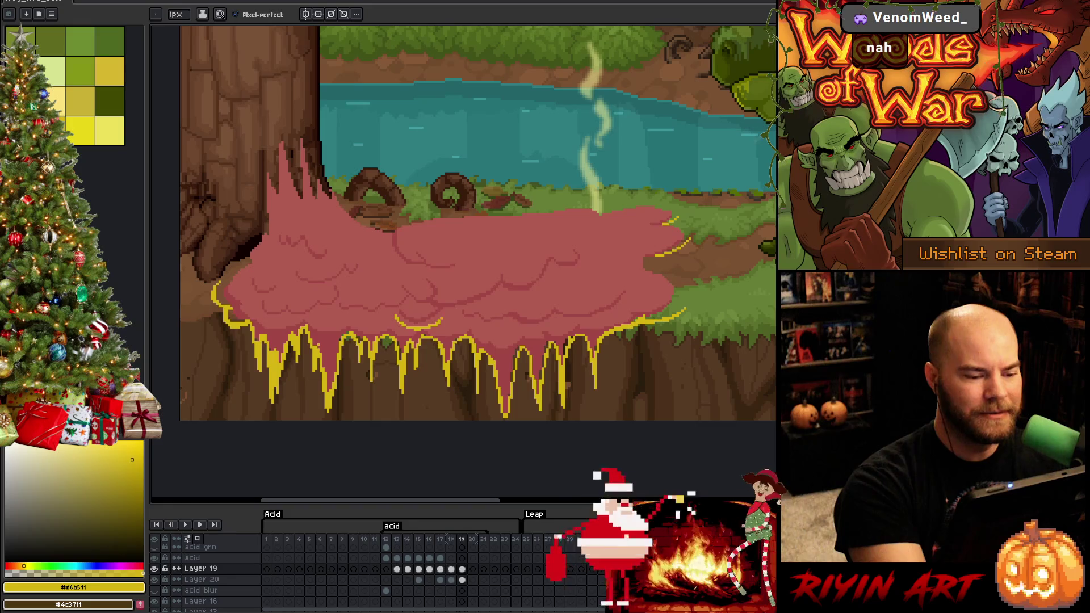
key("ctrl+z")
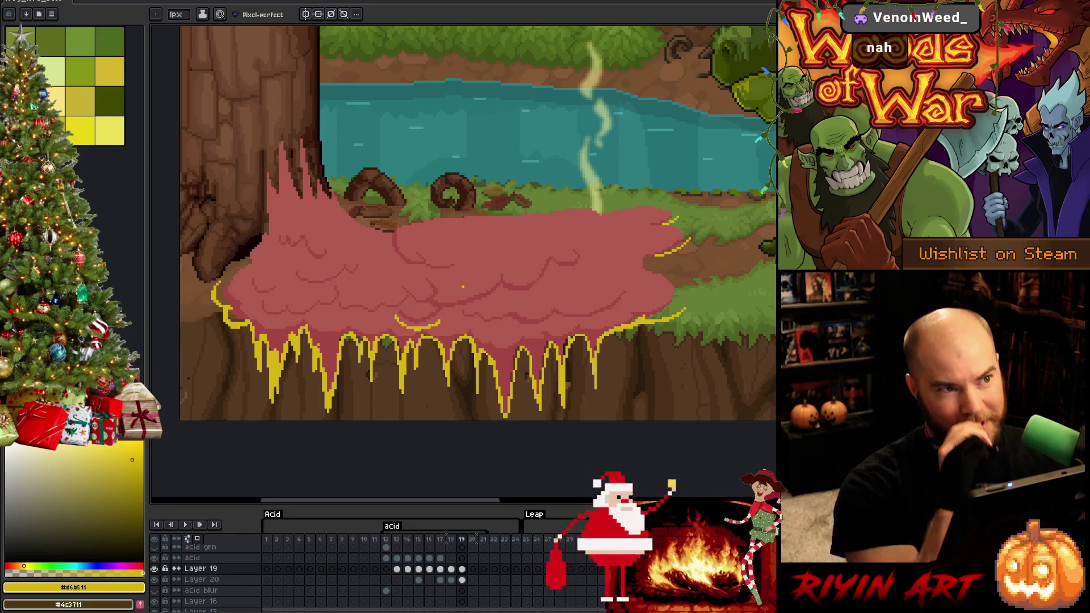
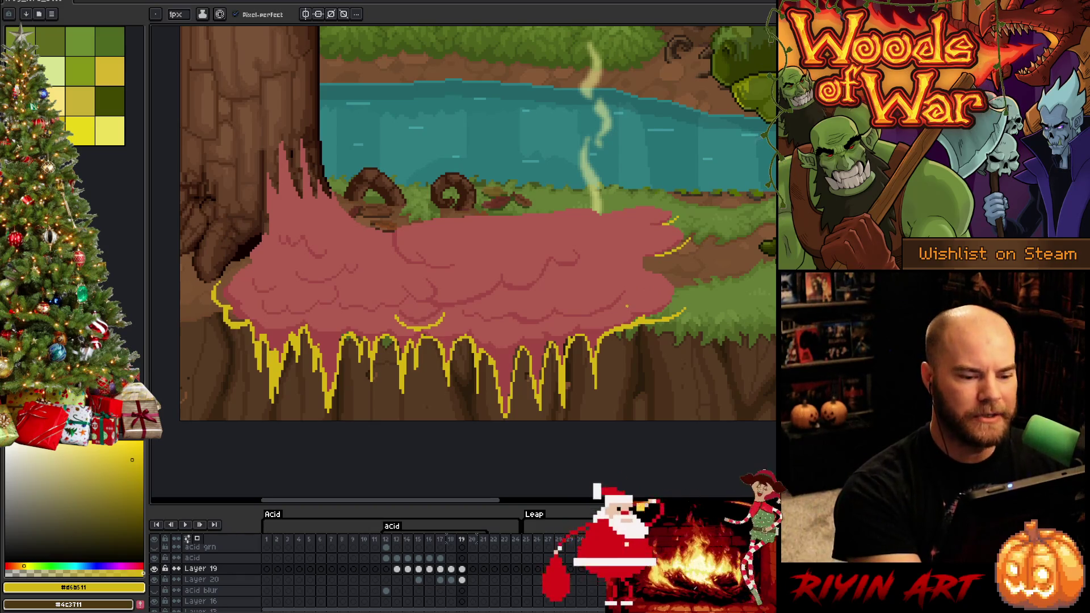
Step: Draw several curved 1px yellow ripple lines across the pink acid pool's upper and lower surface
mouse_move(628, 309)
left_mouse_down()
mouse_move(570, 324)
mouse_move(554, 313)
mouse_move(505, 327)
mouse_move(471, 321)
left_mouse_up()
key("ctrl+z")
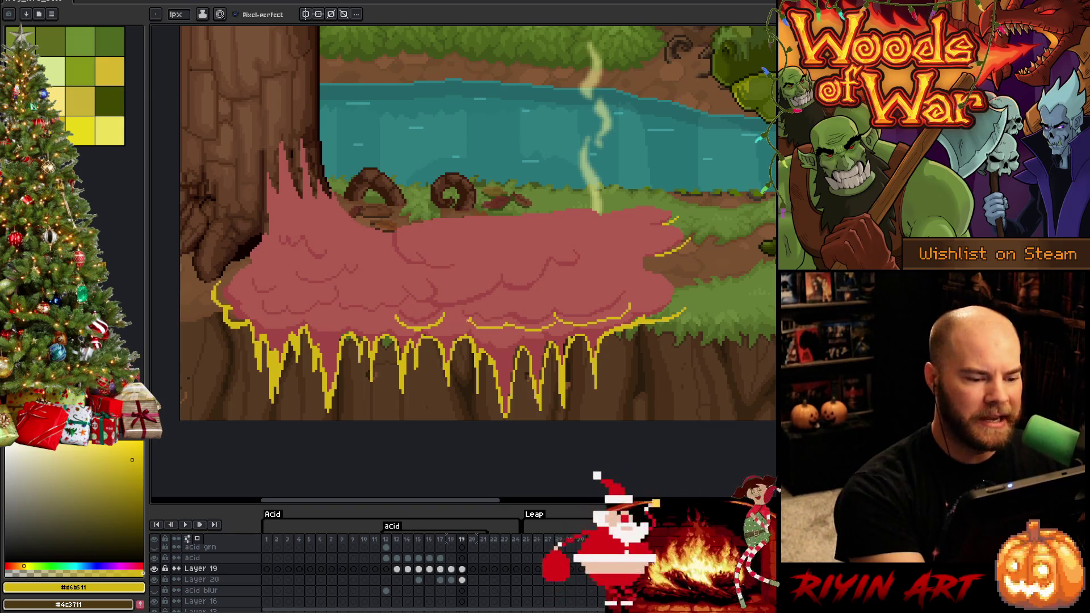
left_click_drag(571, 270, 590, 253)
left_click_drag(547, 283, 446, 311)
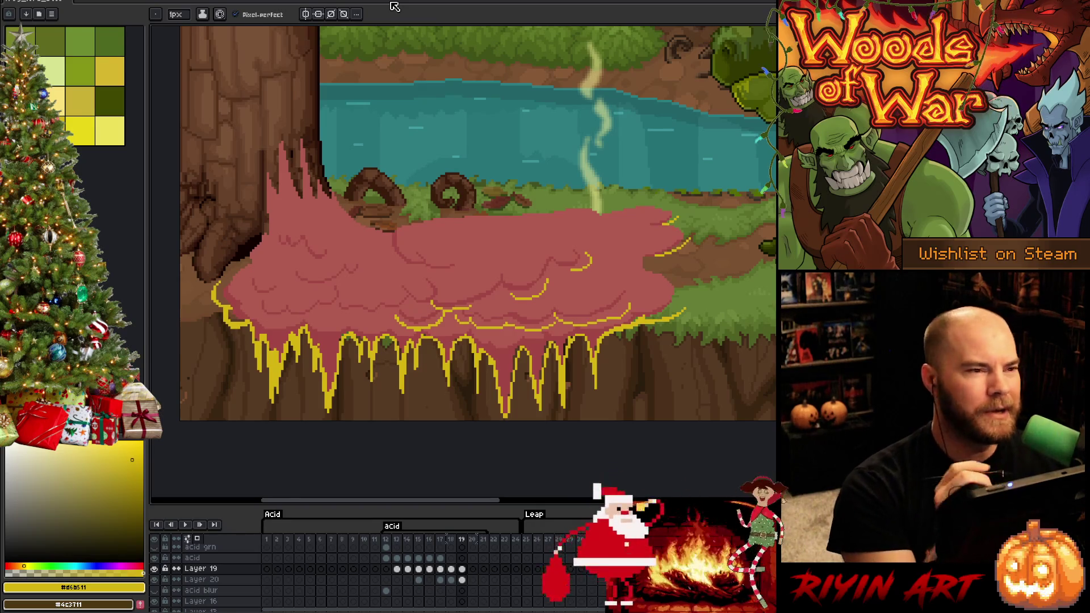
mouse_move(395, 228)
left_mouse_down()
mouse_move(387, 255)
mouse_move(399, 257)
mouse_move(383, 234)
mouse_move(393, 227)
left_mouse_up()
Step: Redo the small ripple and add short yellow curves across the middle of the pool
key("ctrl+z")
key("ctrl+z")
key("ctrl+z")
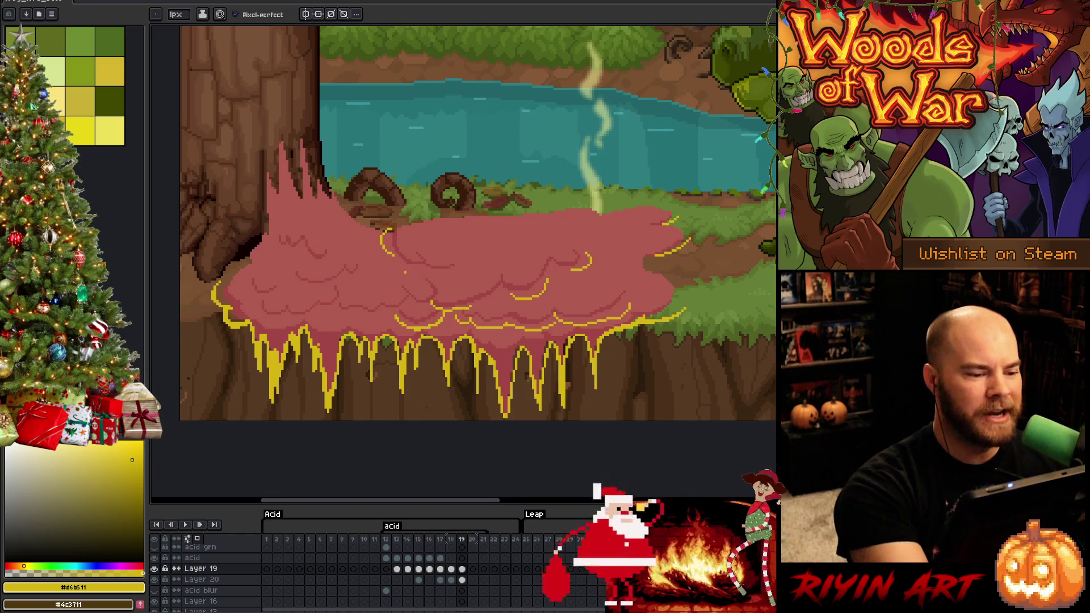
left_click_drag(411, 266, 450, 276)
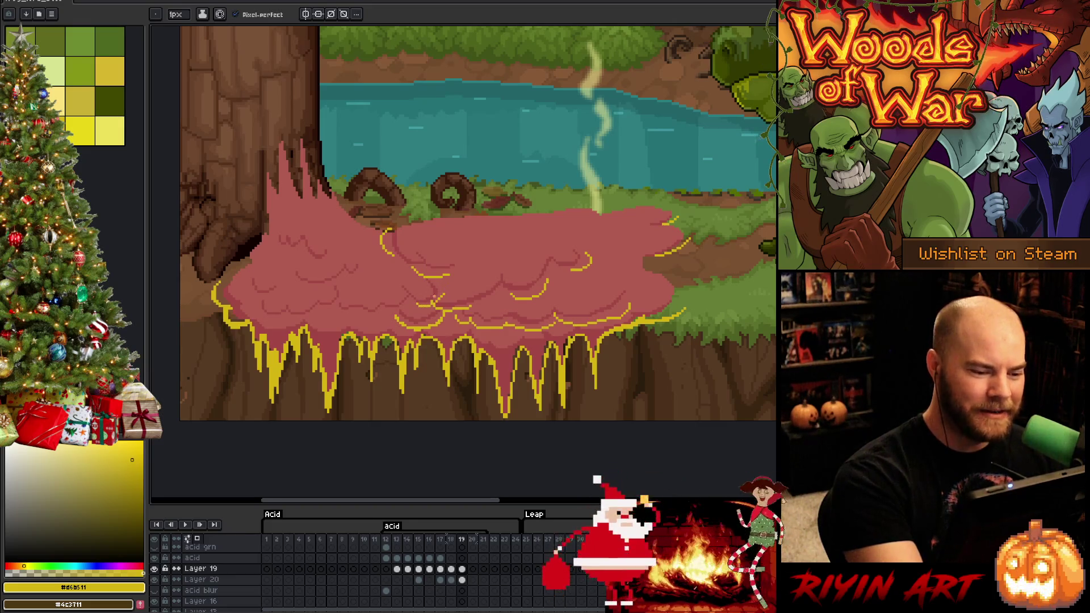
key("e")
key("b")
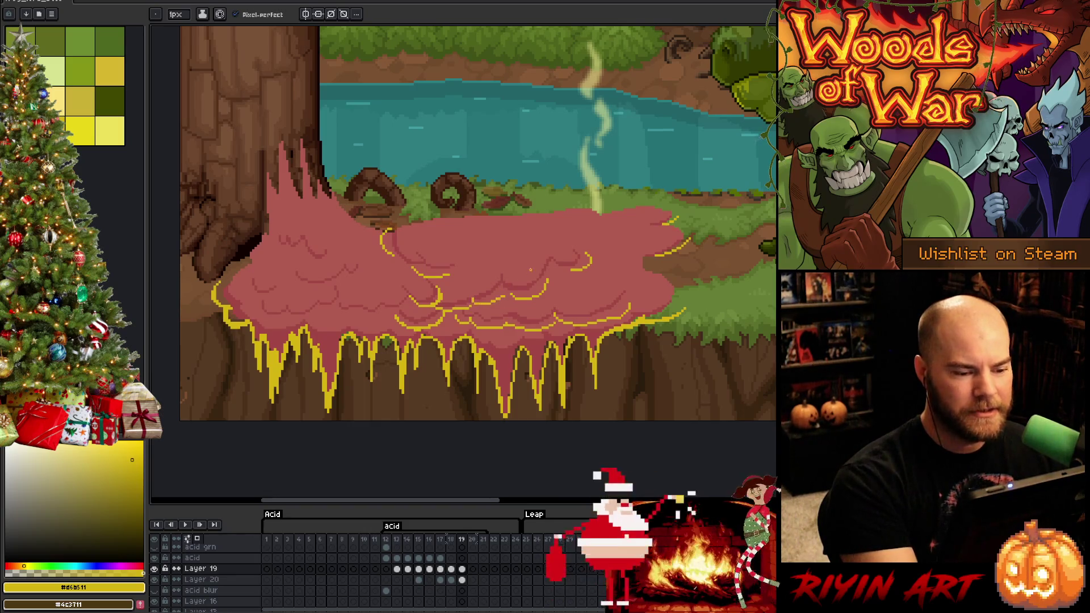
left_click_drag(471, 300, 499, 296)
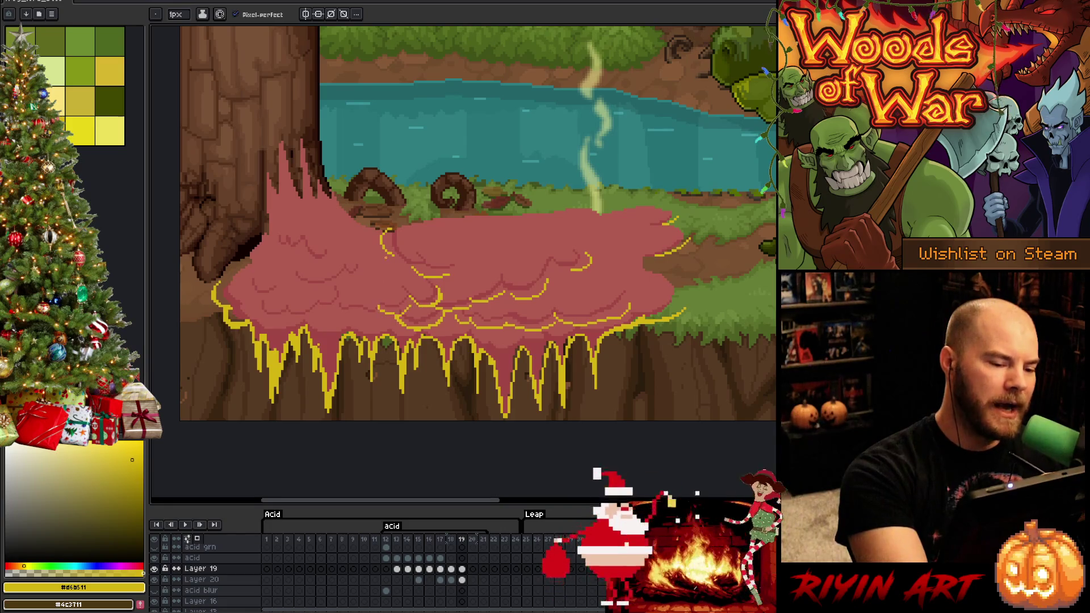
Step: Add short yellow ripple strokes on the lower-left of the pool, extending one further left
left_click_drag(397, 308, 339, 312)
key("ctrl+z")
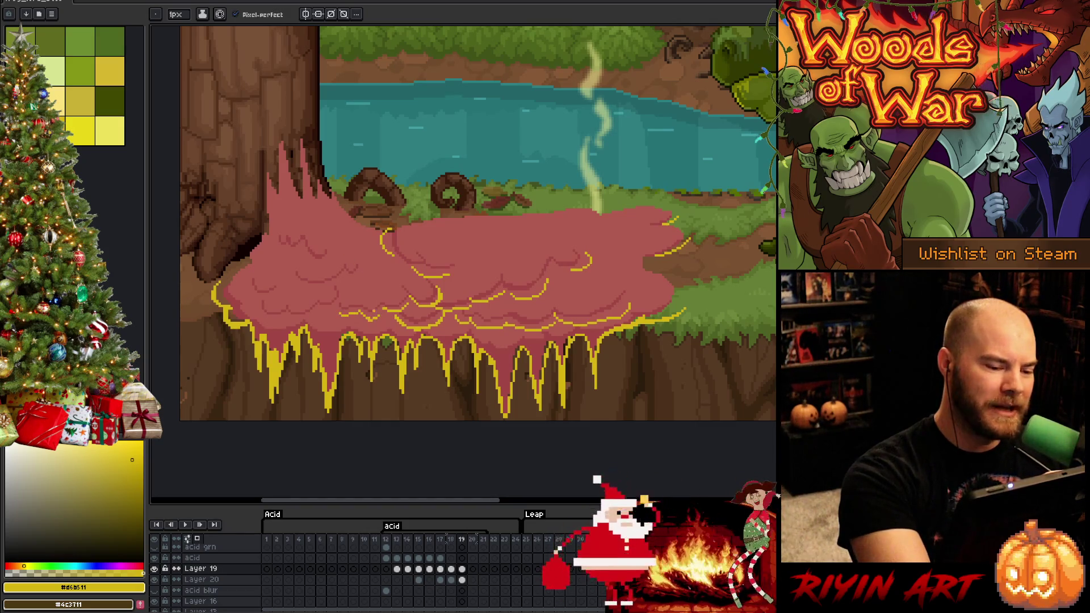
key("e")
key("b")
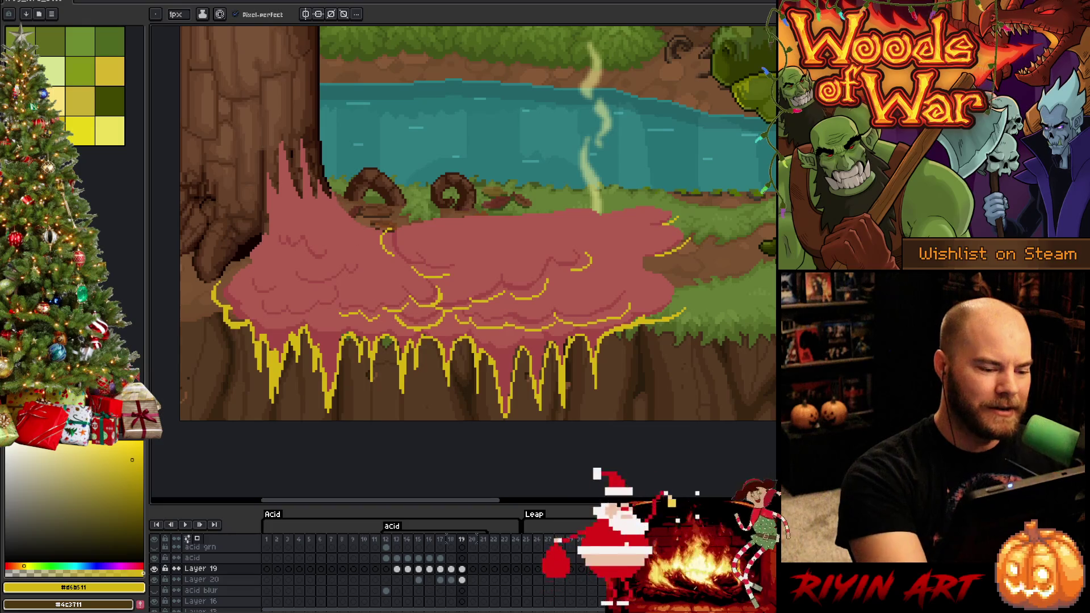
mouse_move(344, 295)
left_mouse_down()
mouse_move(344, 307)
mouse_move(317, 312)
left_mouse_up()
Step: Add small yellow ripple curves on the left side of the pink pool, reshaping one
key("ctrl+z")
key("e")
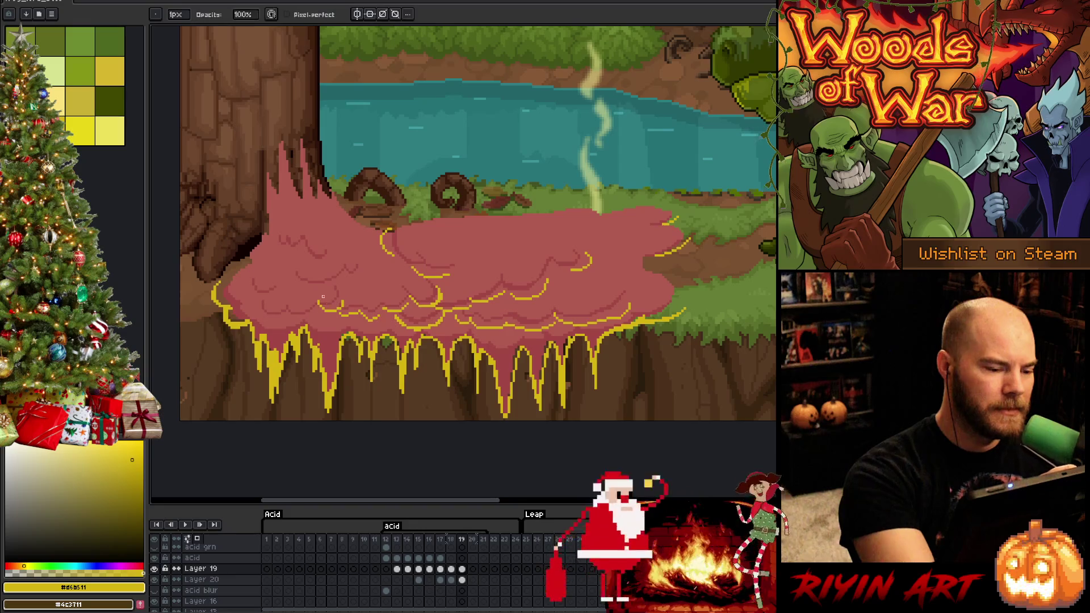
key("b")
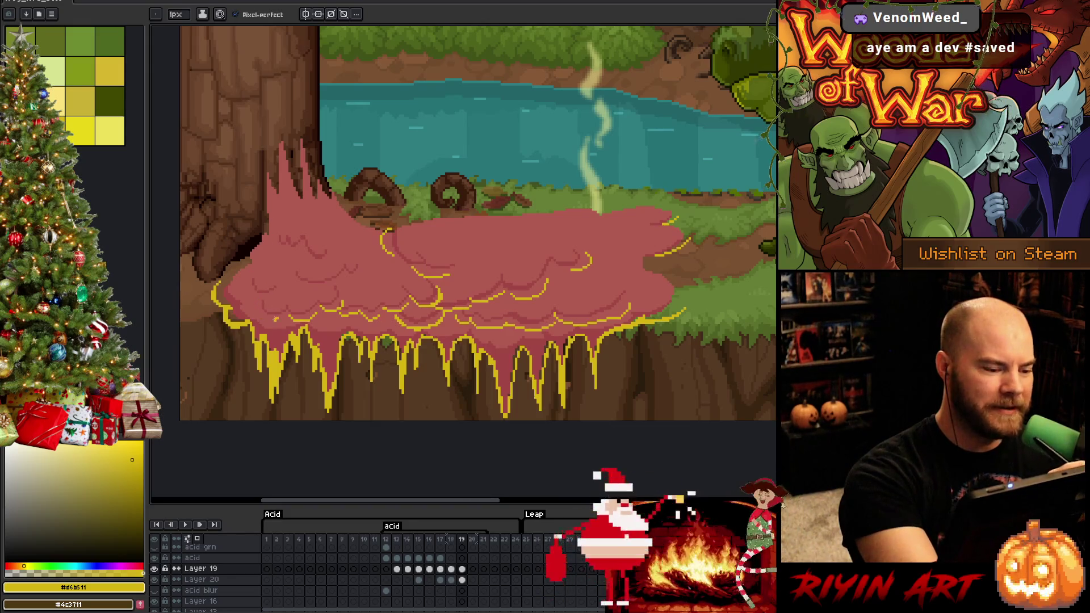
key("e")
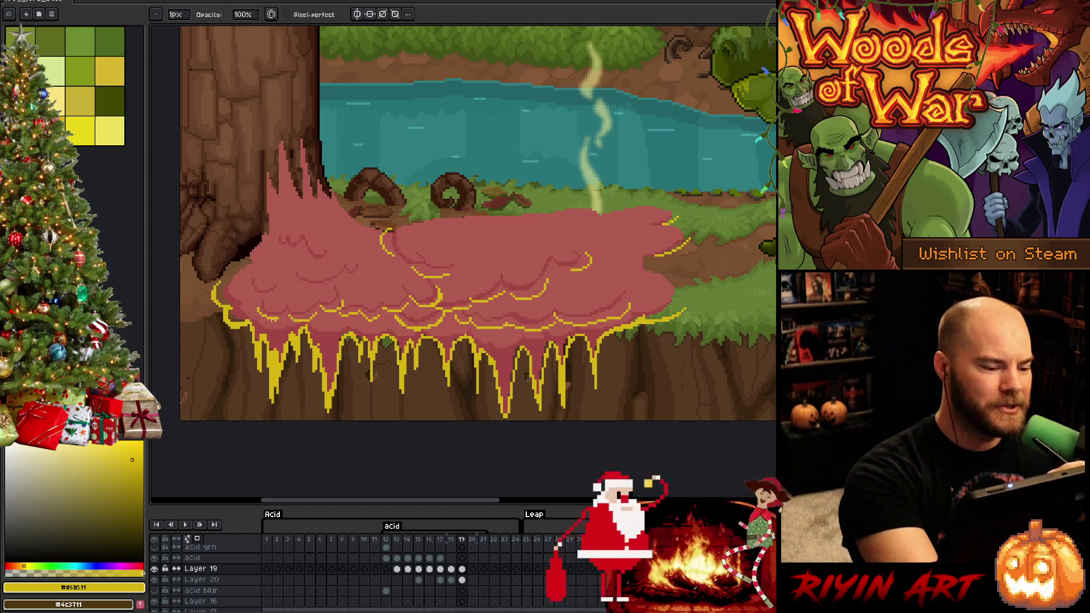
key("b")
left_click_drag(239, 289, 240, 301)
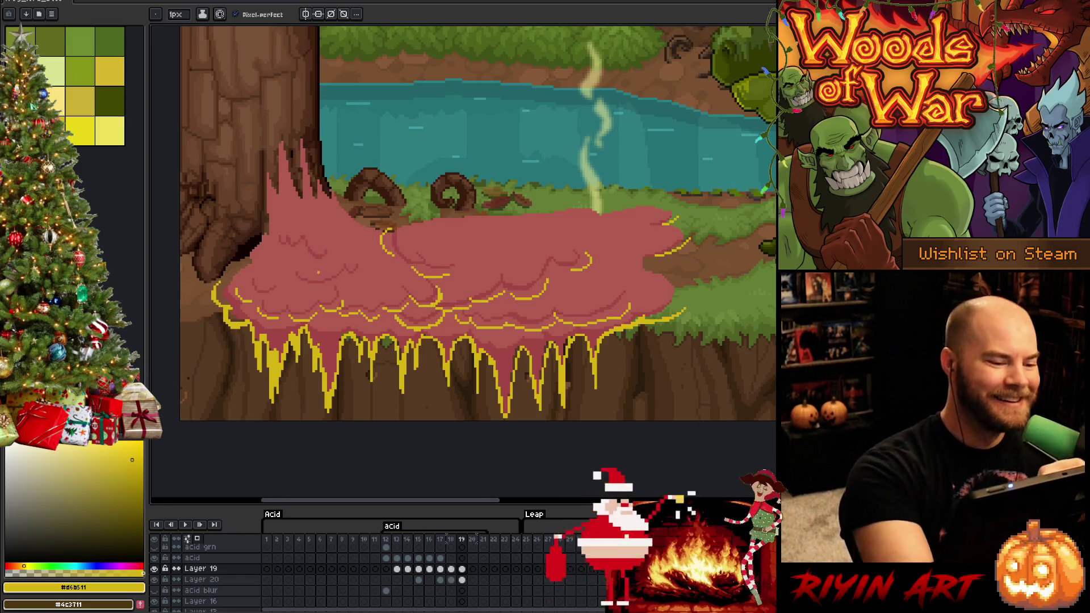
left_click_drag(311, 260, 329, 269)
key("ctrl+z")
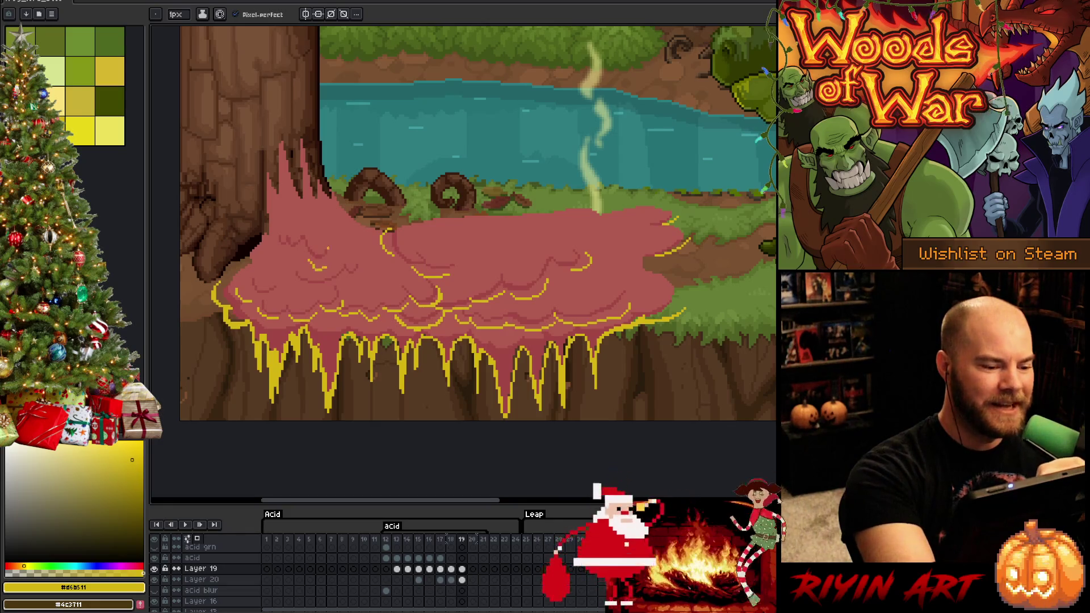
left_click_drag(308, 262, 327, 255)
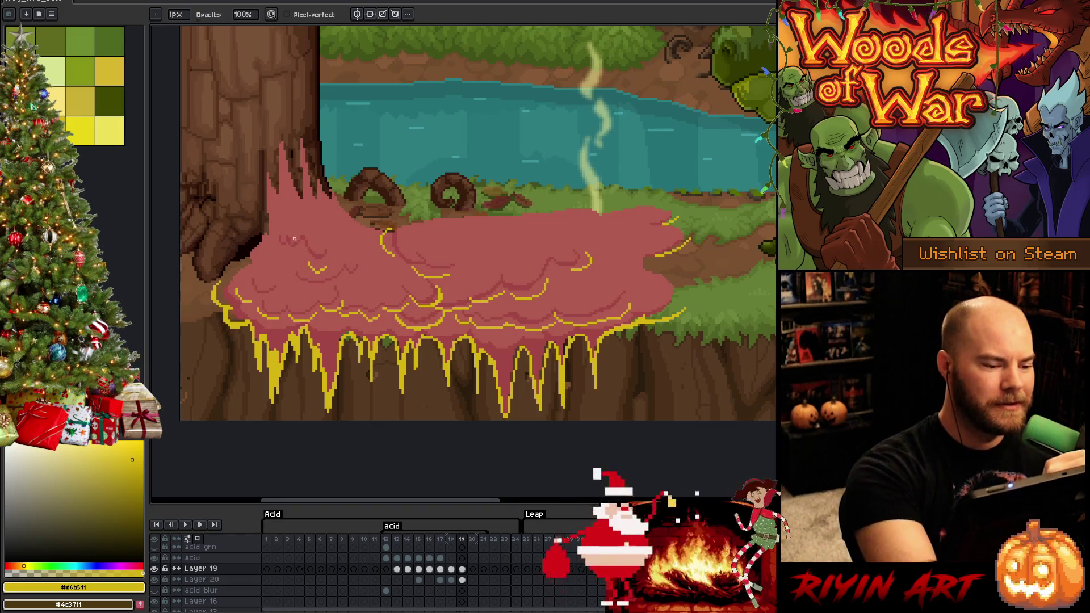
Step: Undo the last small stroke and make palette entry 14 the drawing colour
key("ctrl+z")
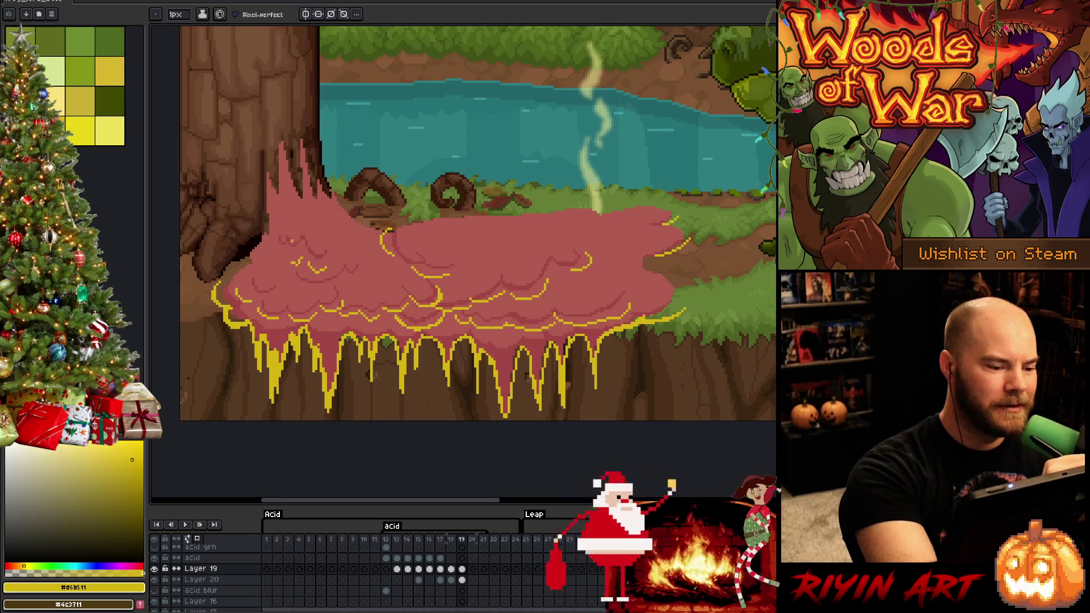
key("ctrl+z")
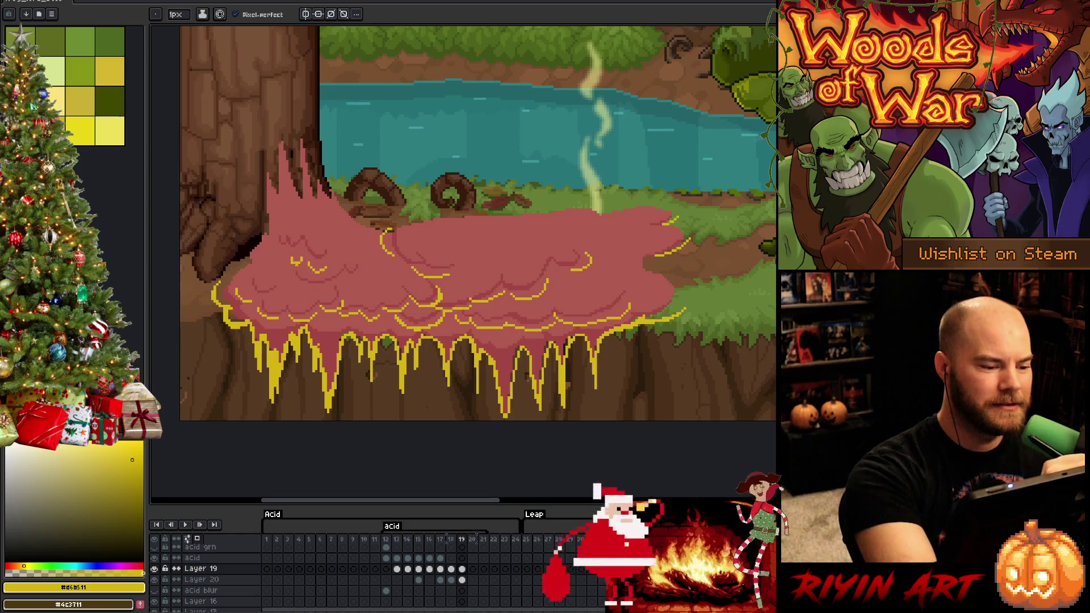
key("b")
key("e")
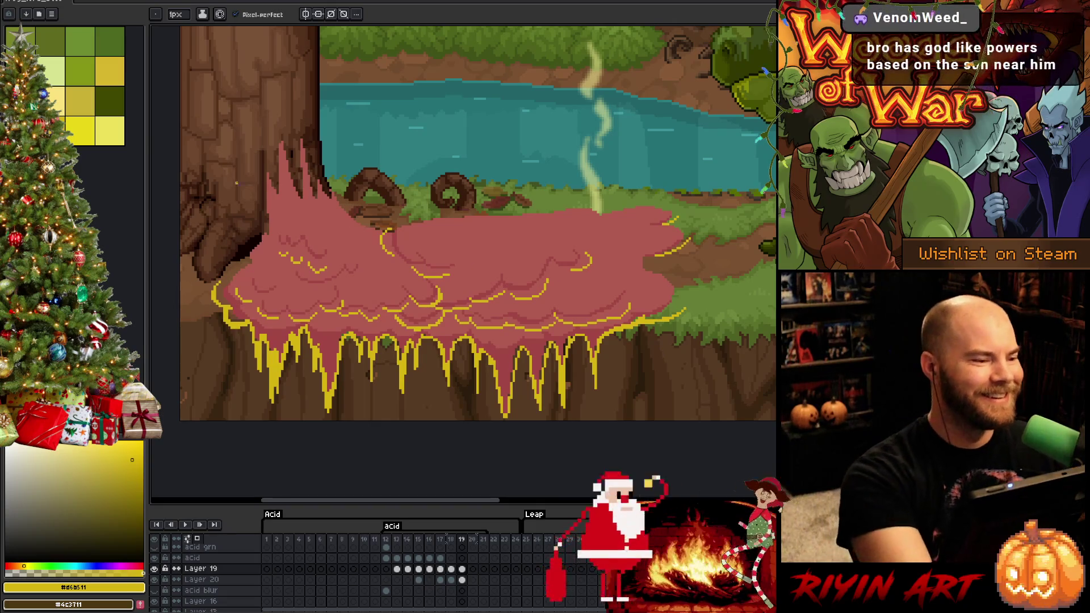
key("]")
key("[")
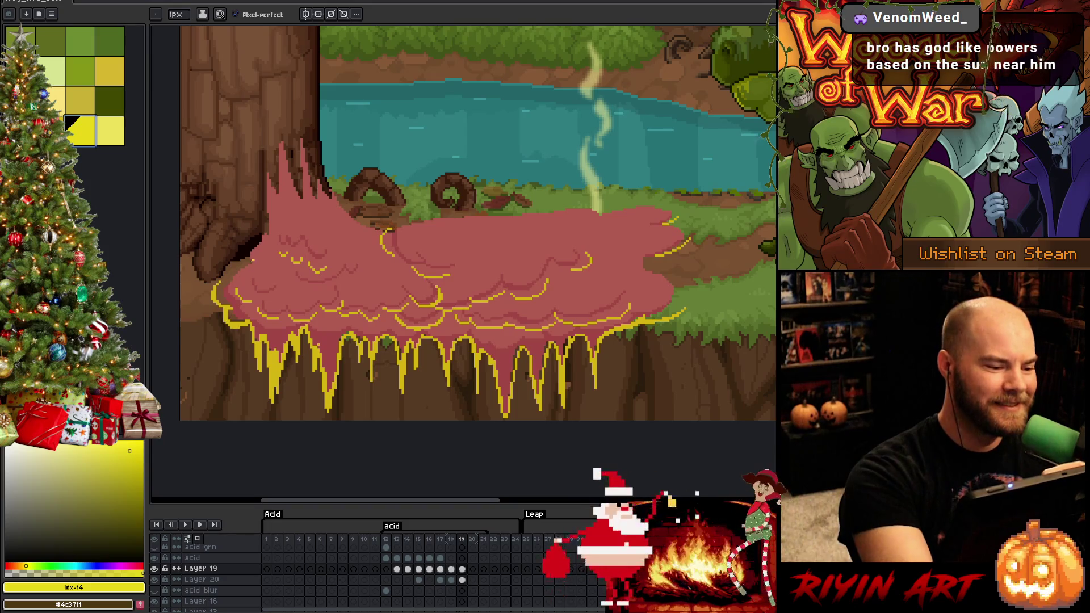
Step: Outline the pool's left edge and the zigzag near its top in yellow
mouse_move(223, 278)
left_mouse_down()
mouse_move(276, 232)
mouse_move(319, 229)
mouse_move(295, 221)
left_mouse_up()
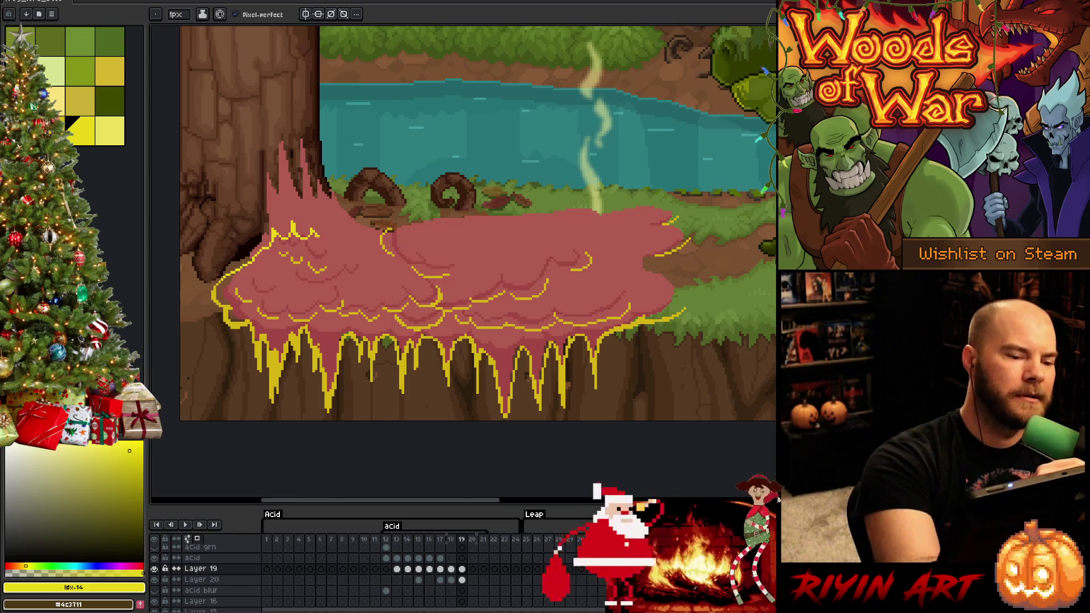
left_click_drag(319, 237, 335, 233)
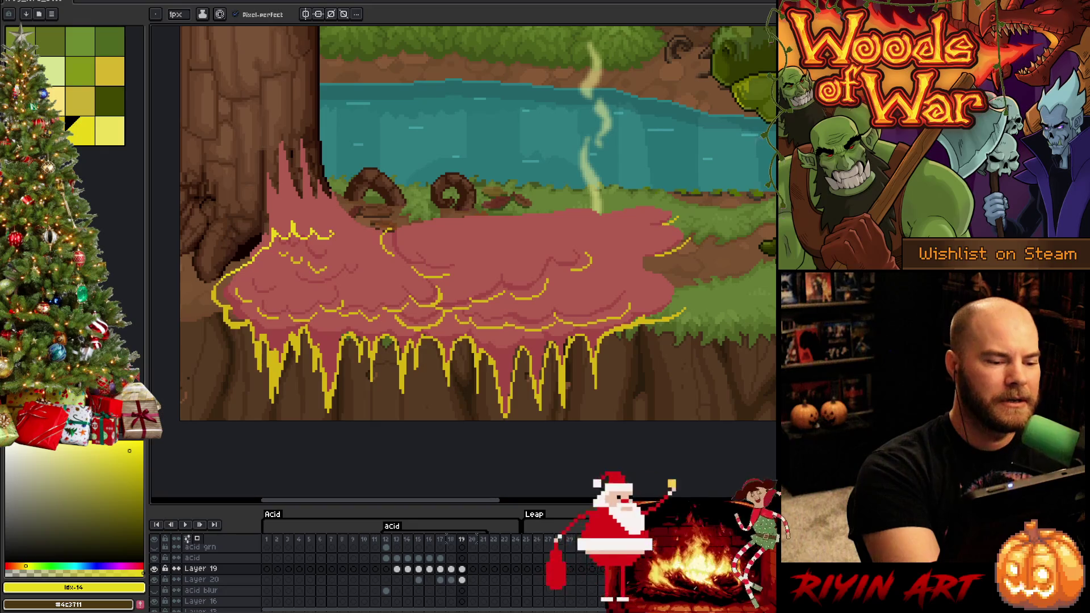
left_click_drag(335, 234, 386, 229)
key("ctrl+z")
key("ctrl+z")
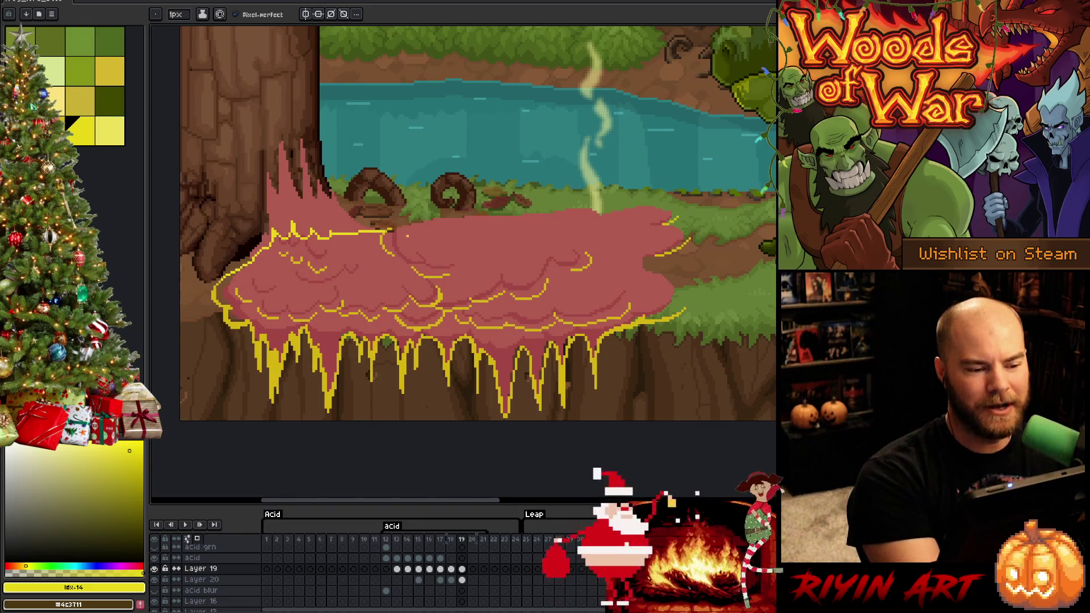
Step: Extend the yellow outline along the upper and right edges, then fill the pool yellow
mouse_move(411, 223)
left_mouse_down()
mouse_move(587, 204)
mouse_move(672, 211)
left_mouse_up()
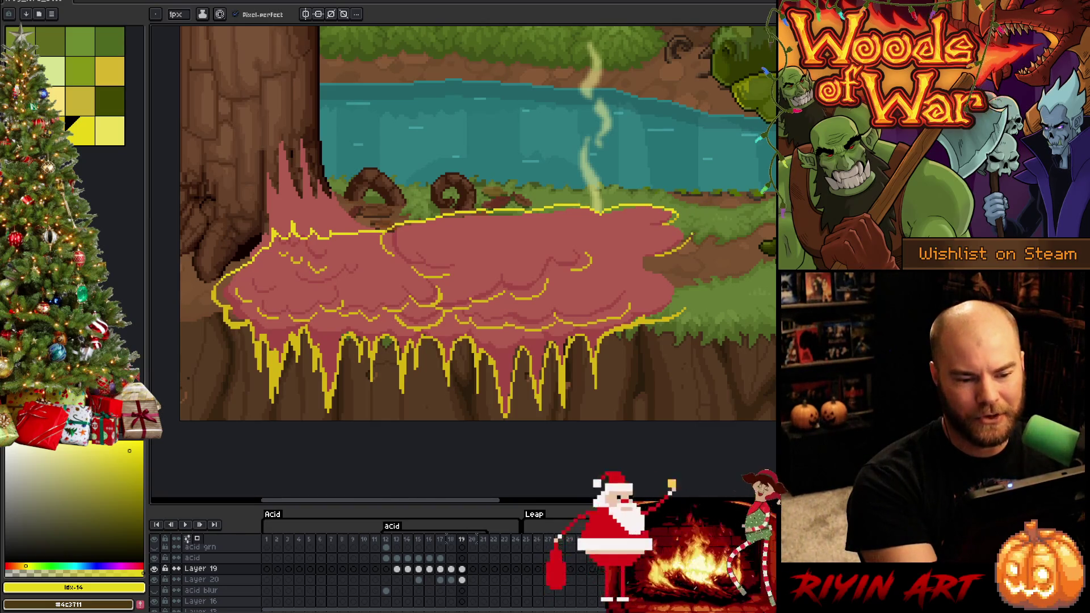
left_click_drag(680, 227, 691, 236)
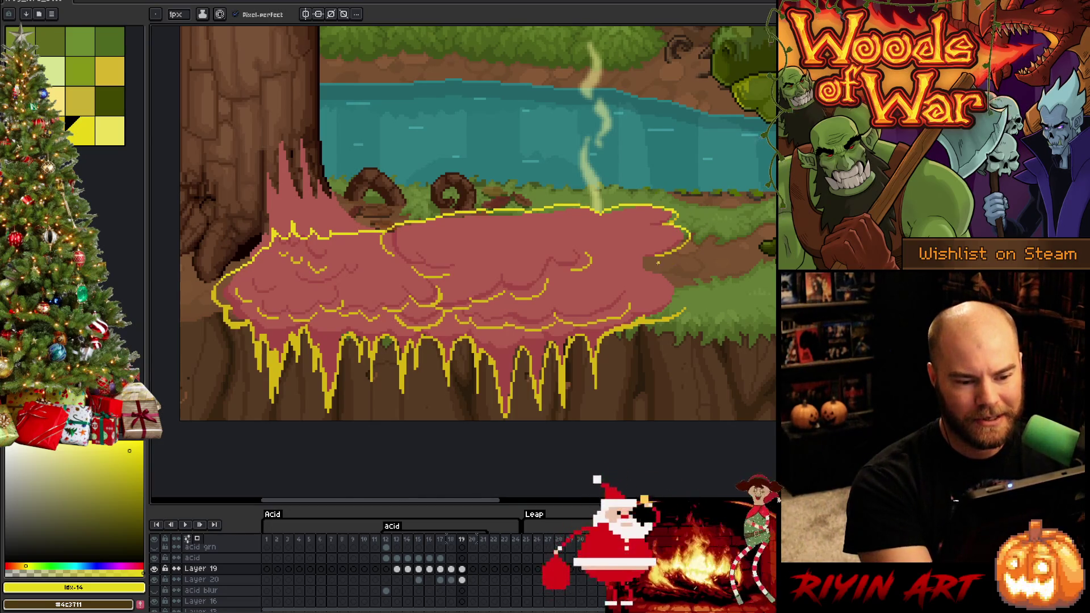
mouse_move(654, 268)
left_mouse_down()
mouse_move(688, 288)
mouse_move(687, 308)
left_mouse_up()
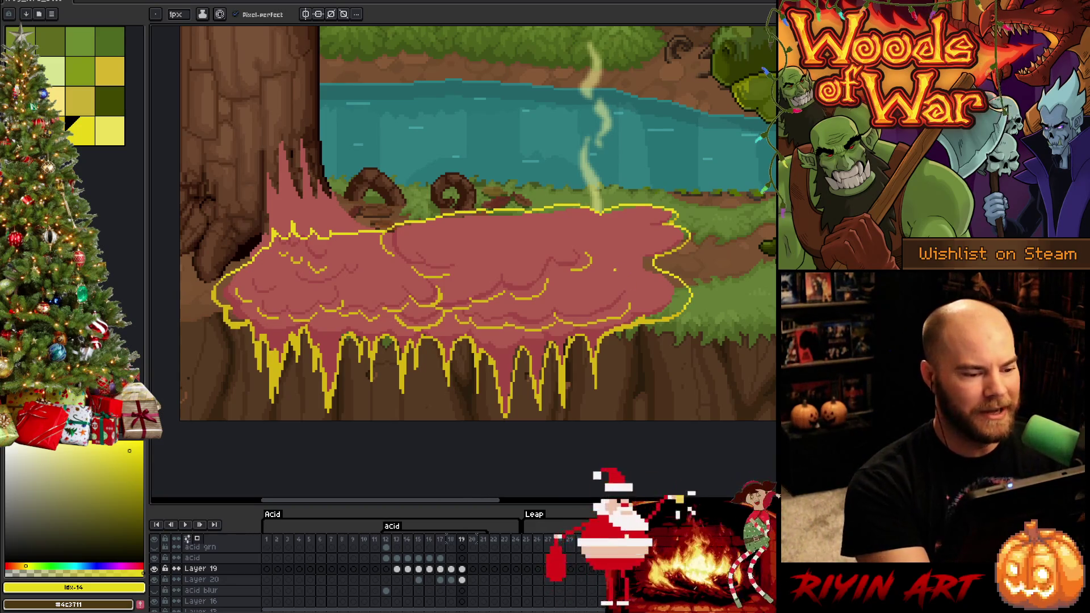
key("g")
left_click(454, 272)
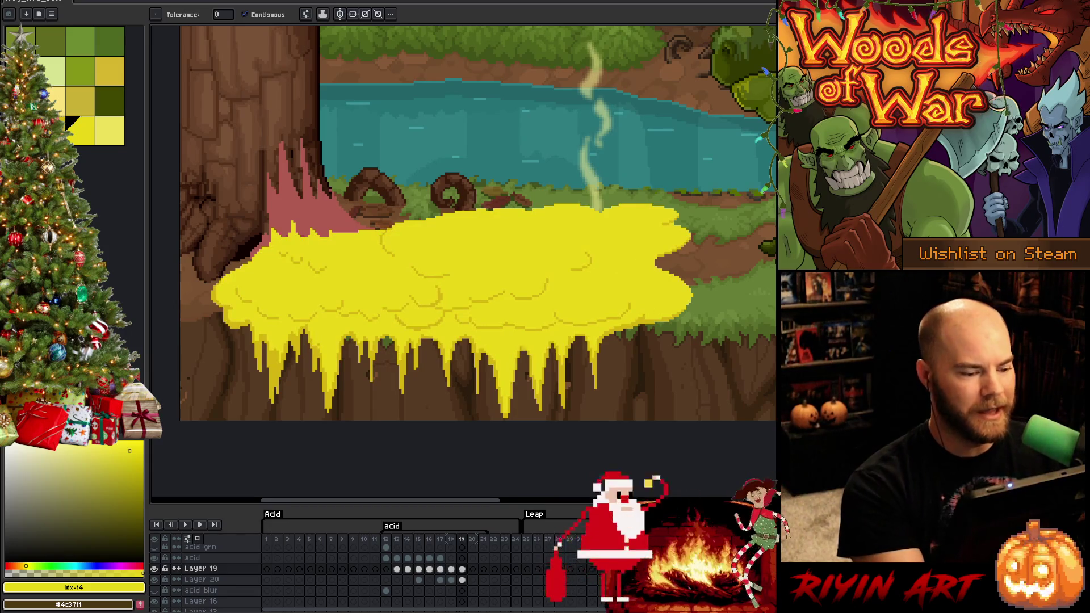
Step: Touch up the yellow pool's dripping edges on frame 19 with pencil strokes and bucket fills
key("b")
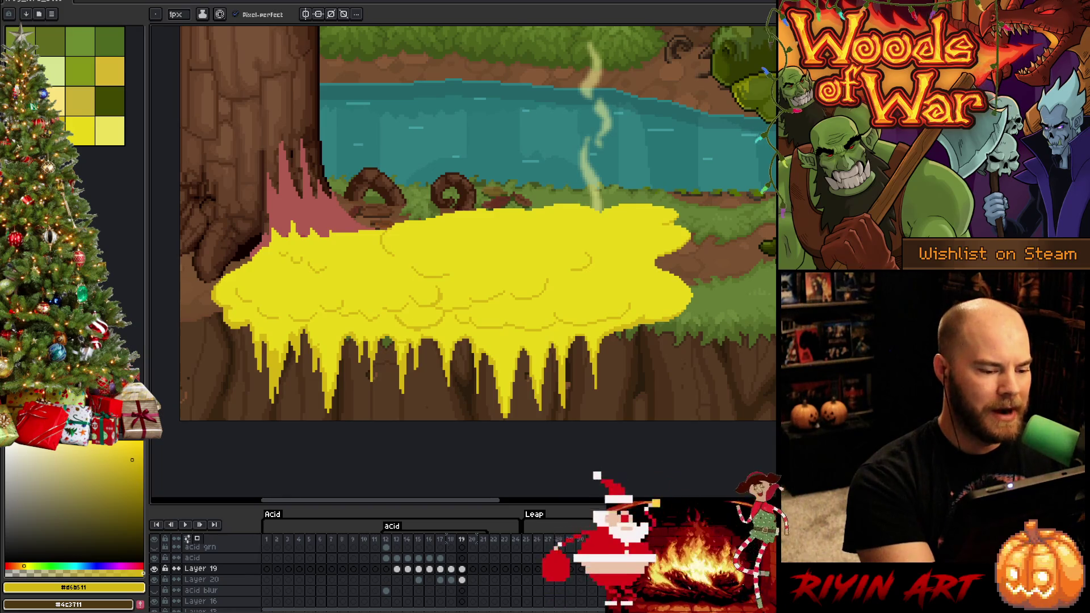
key("g")
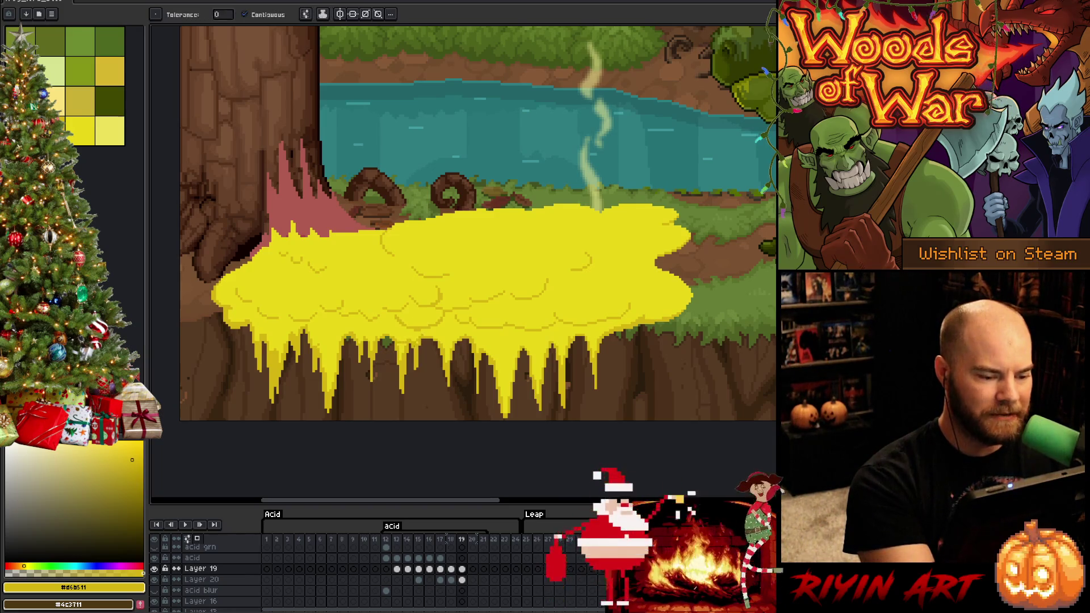
key("b")
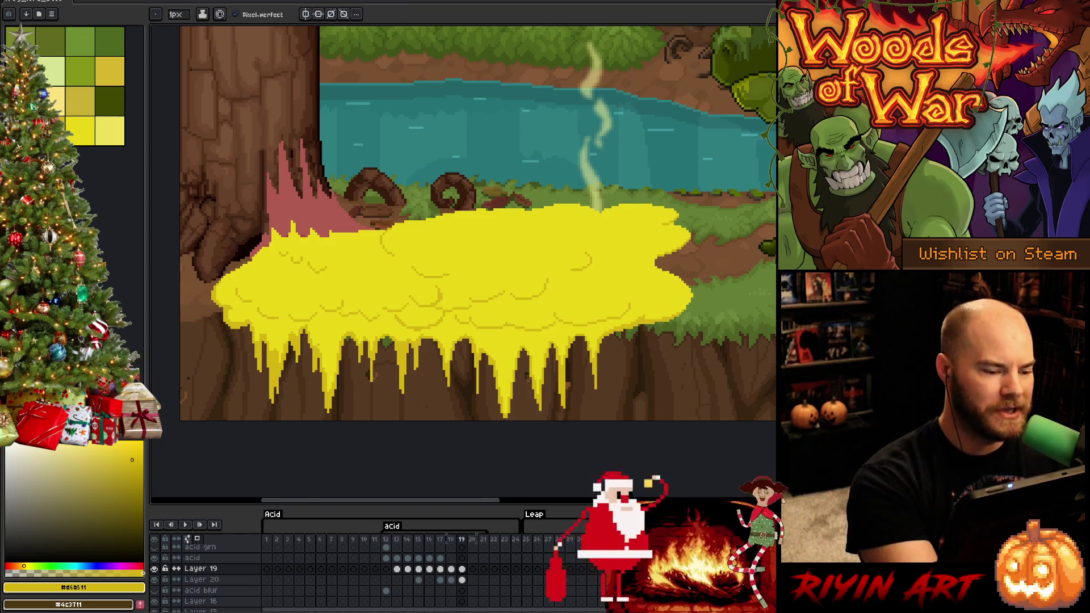
key("g")
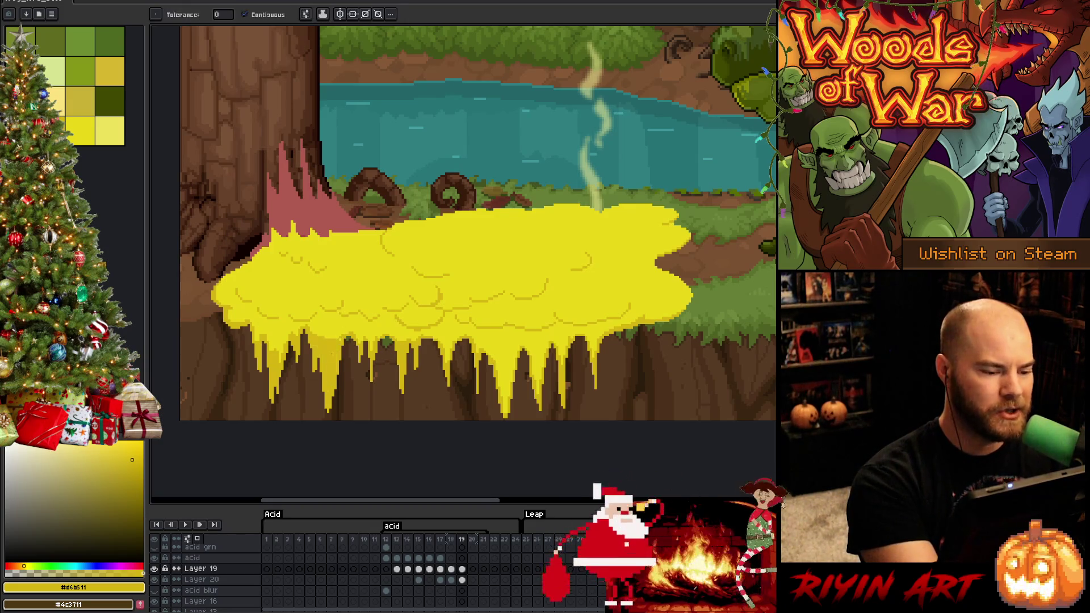
key("b")
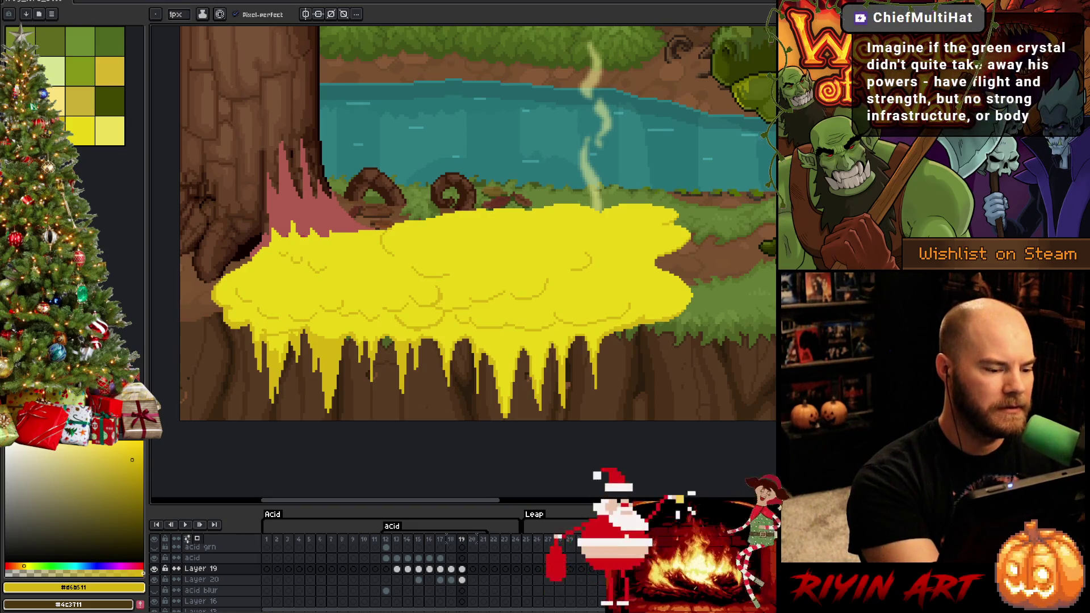
key("g")
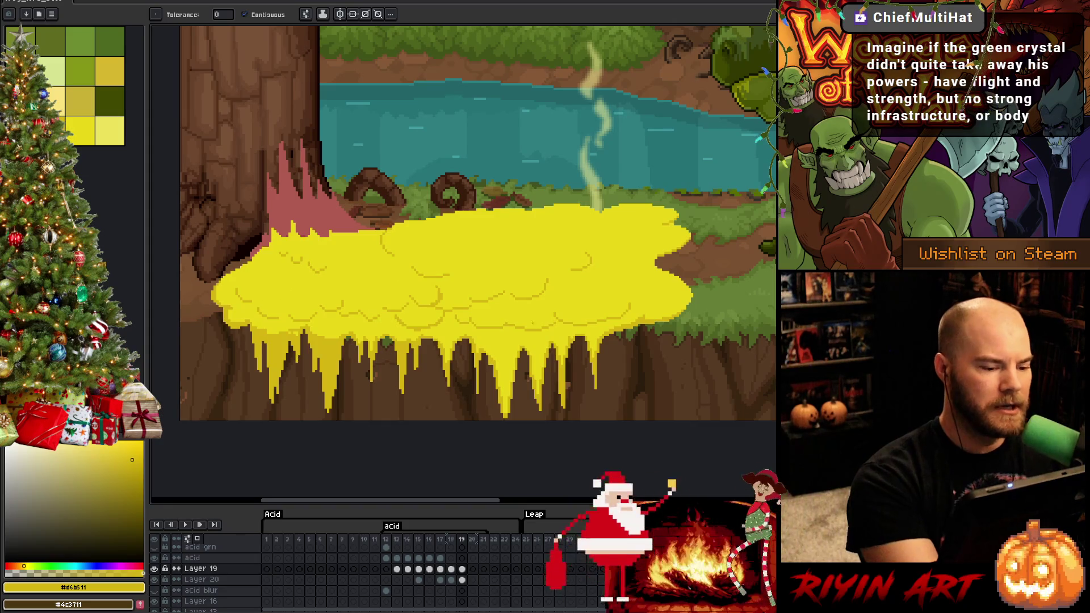
key("b")
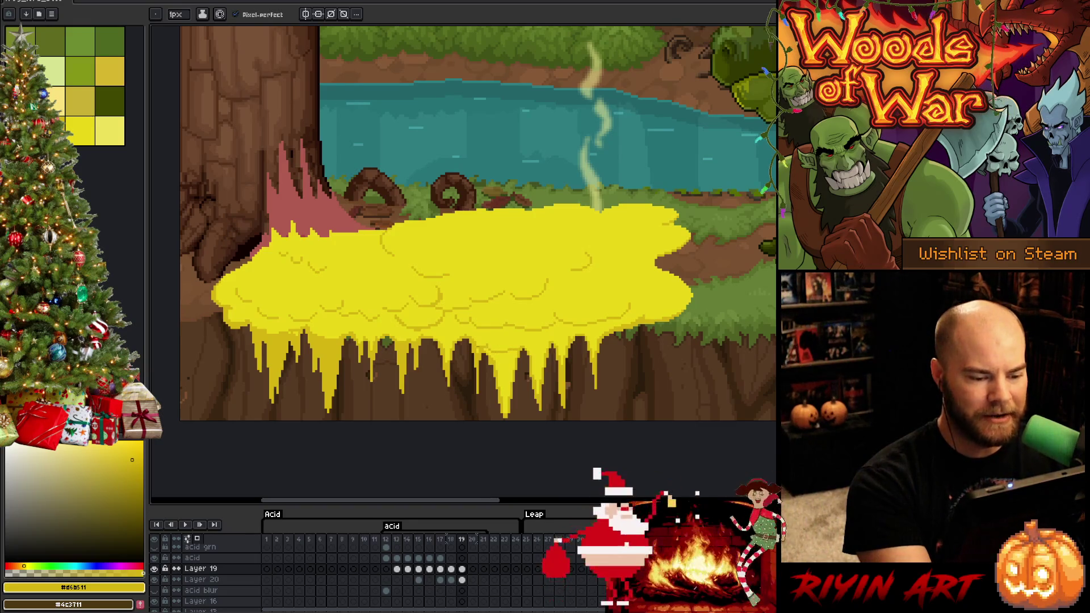
key("g")
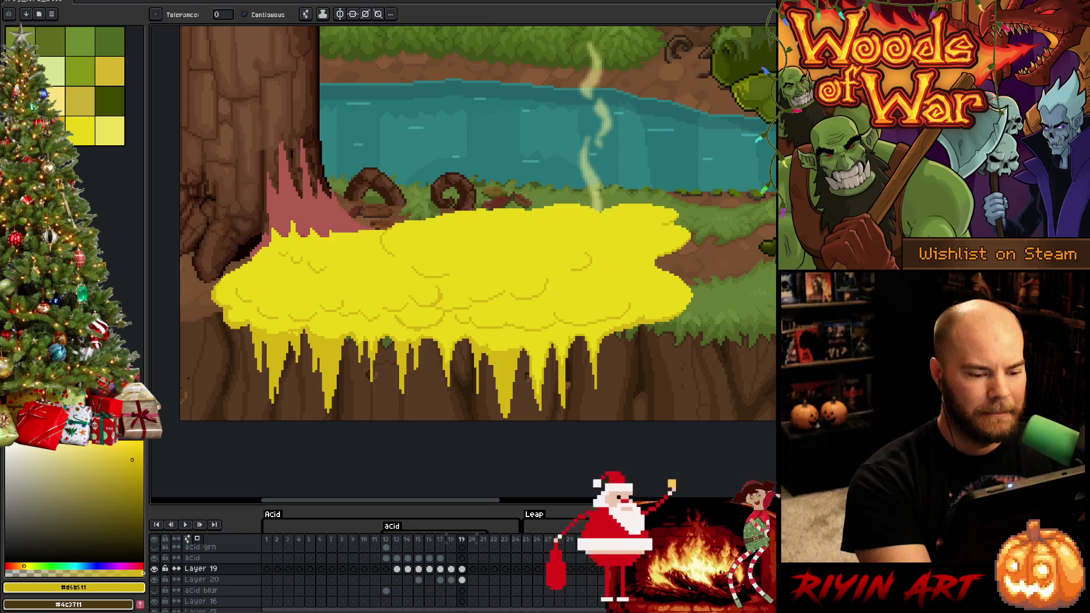
key("b")
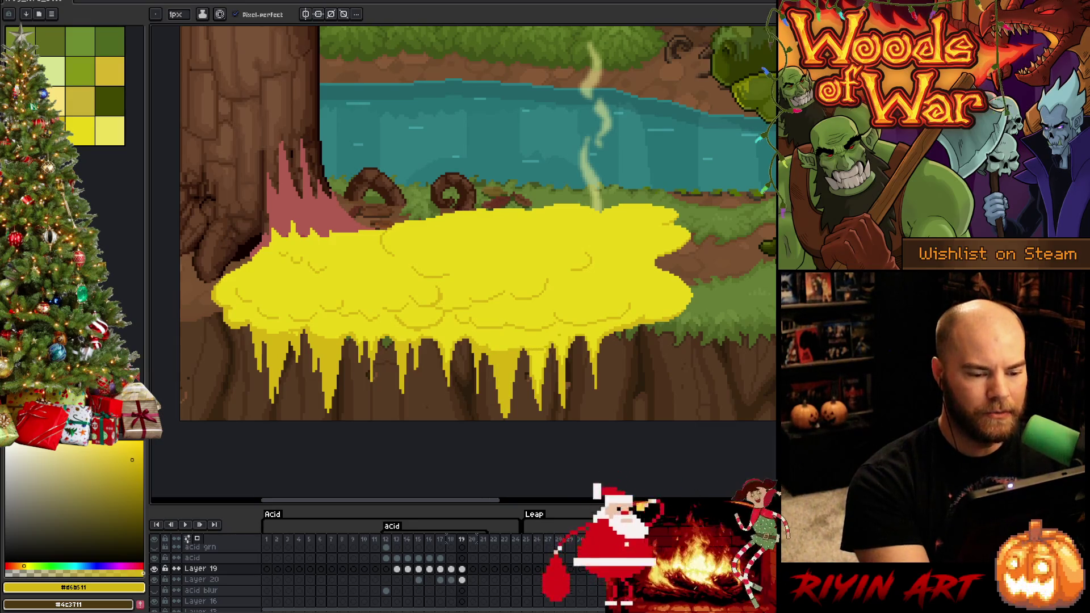
key("g")
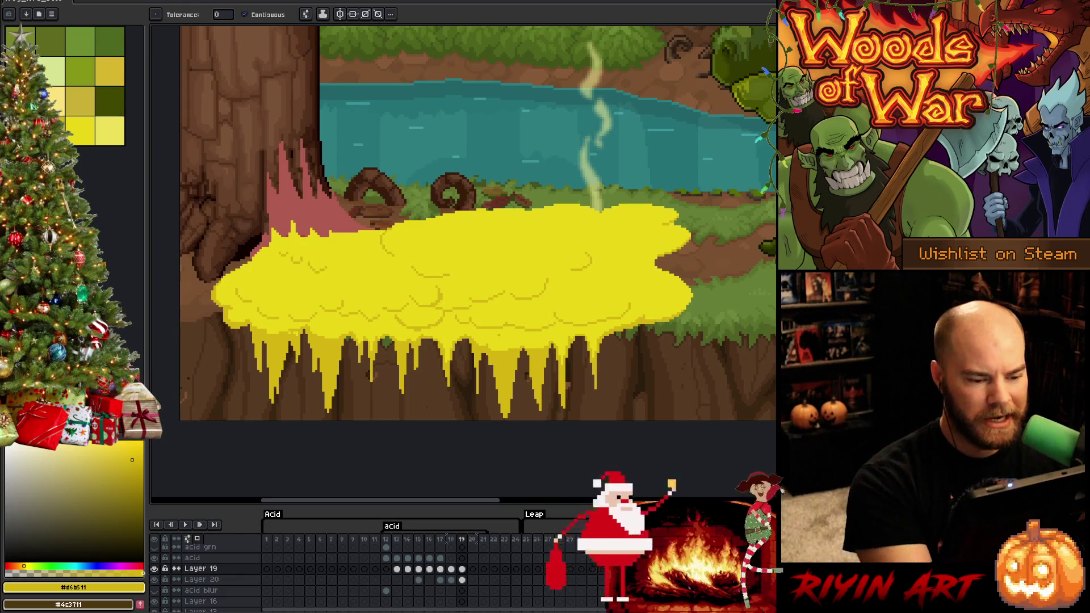
key("b")
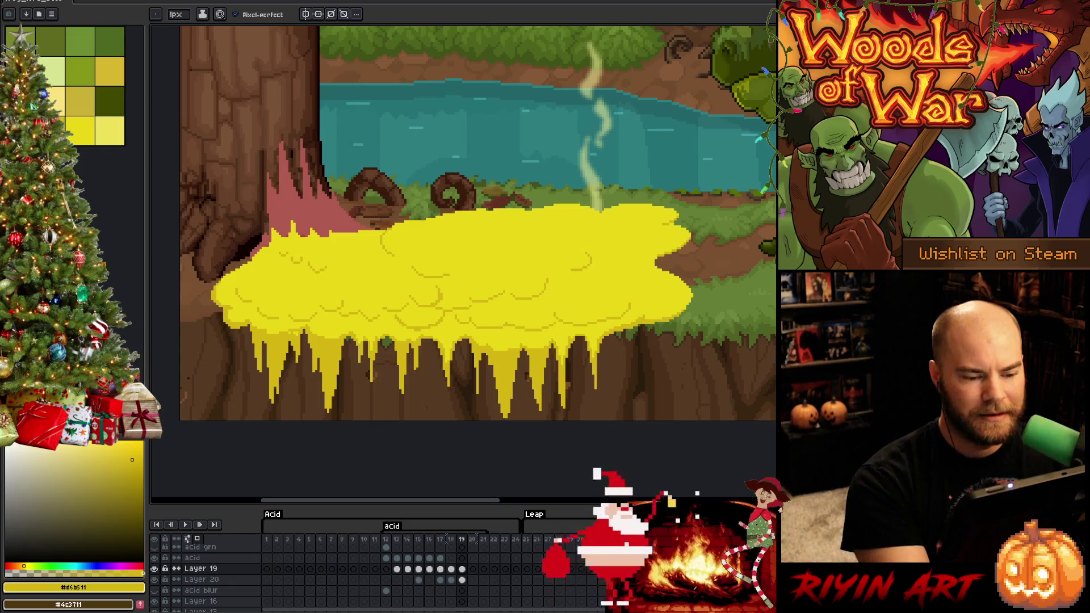
Step: Sample the pool colour from the canvas and keep refining the long yellow drips
key("g")
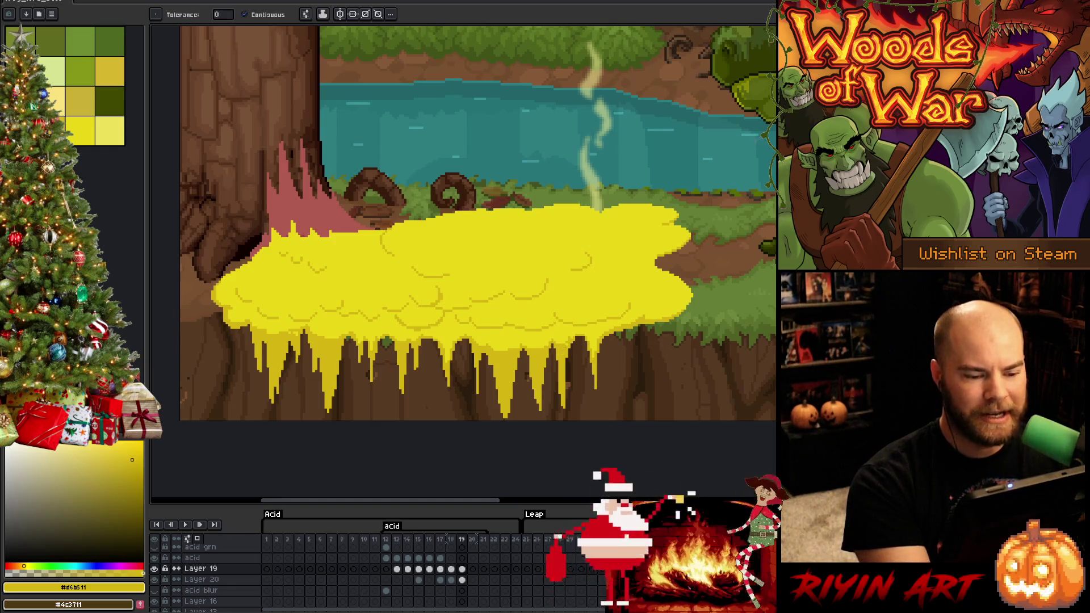
key("b")
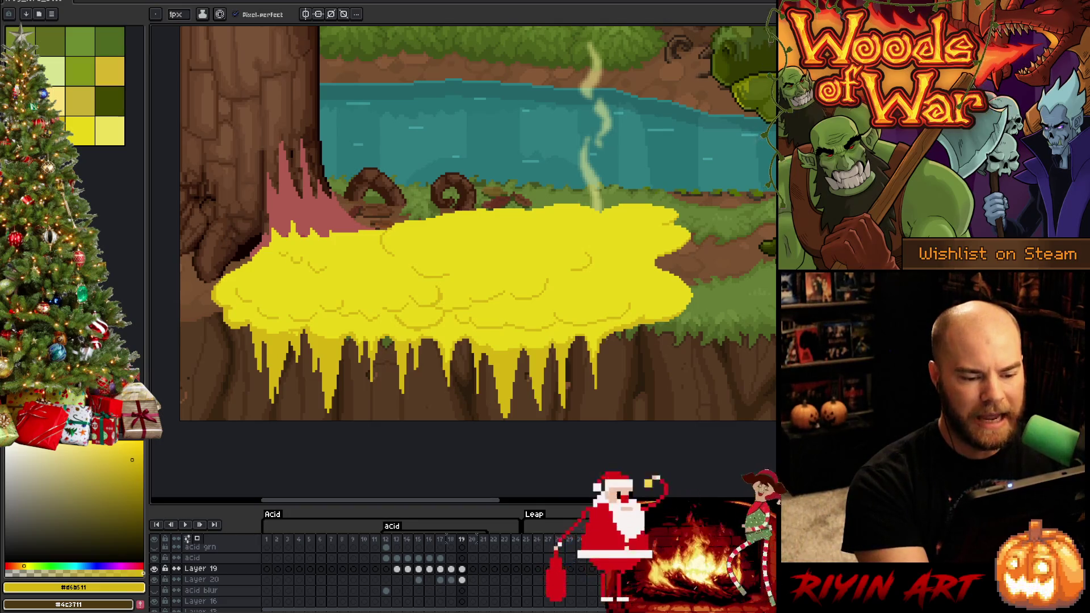
key("g")
key("b")
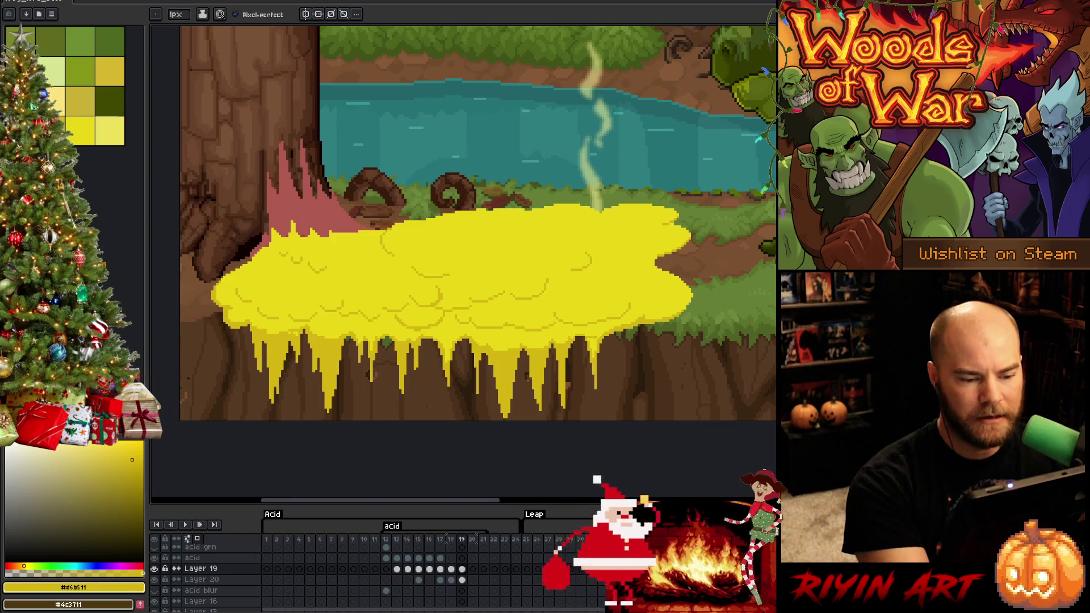
key("g")
key("b")
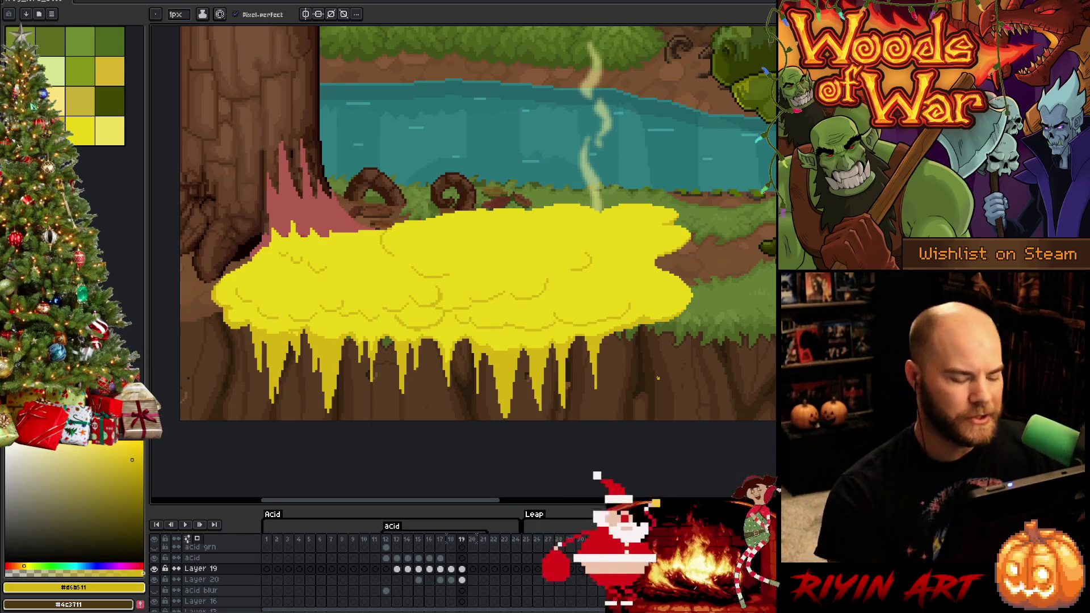
key("i")
key("b")
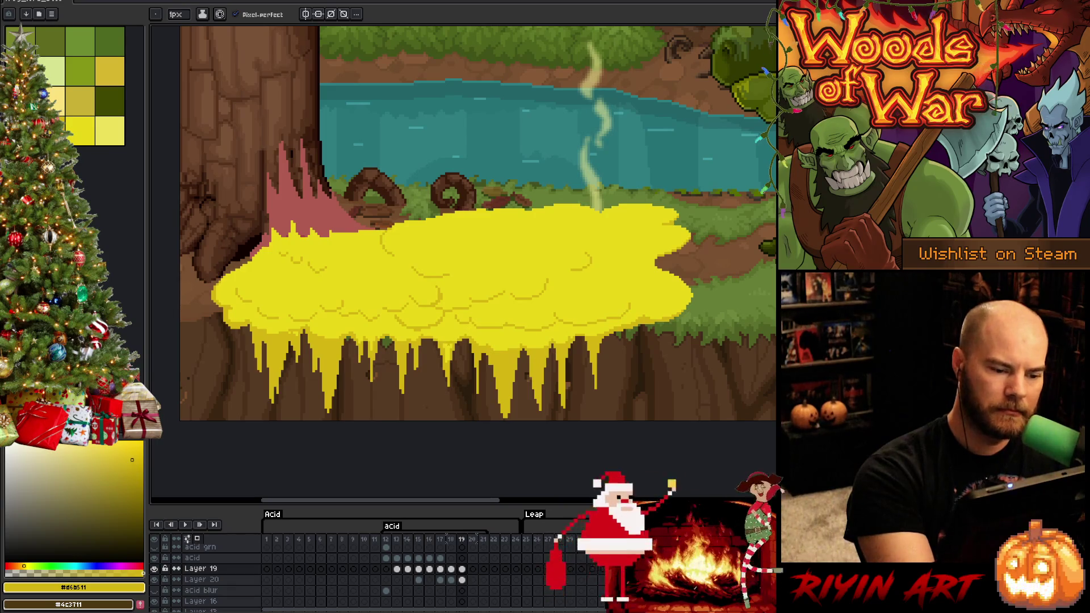
key("g")
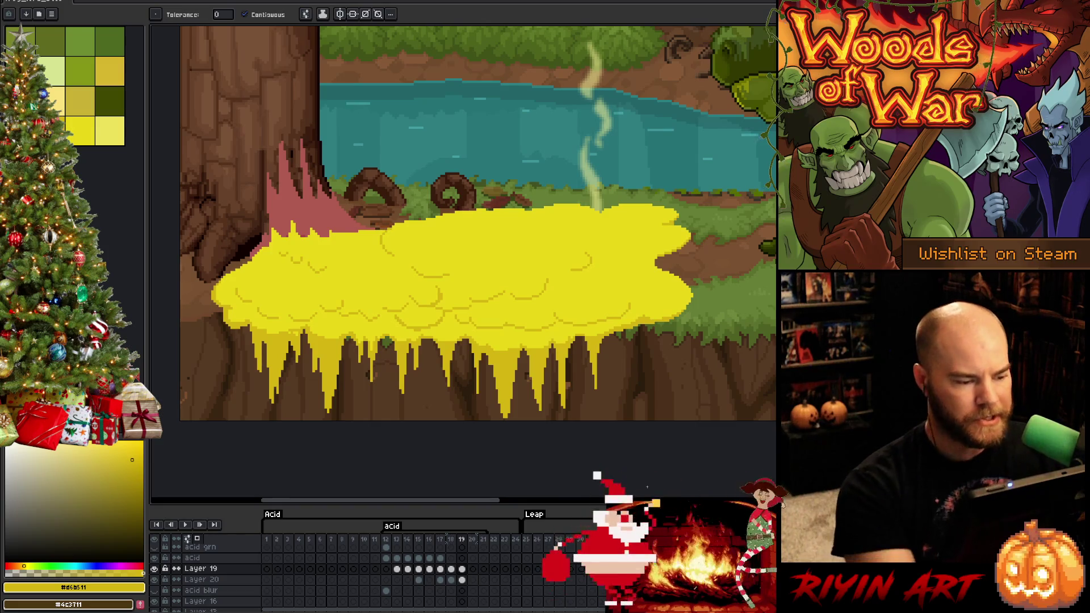
key("b")
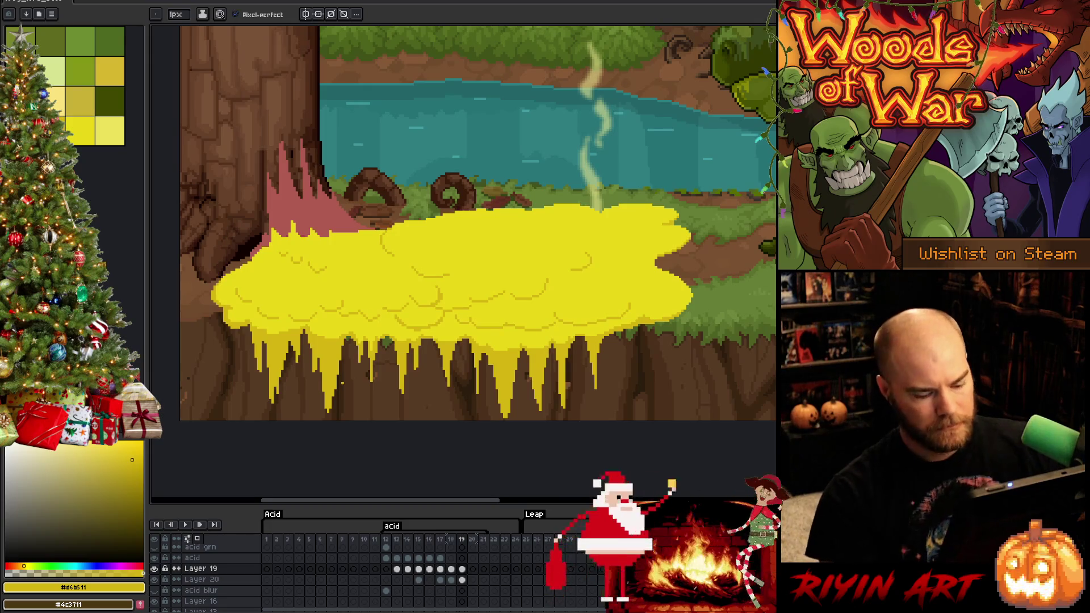
Step: Flip between frame 19 and its neighbour to compare the acid pool
key("Left")
key("Right")
key("Left")
key("Right")
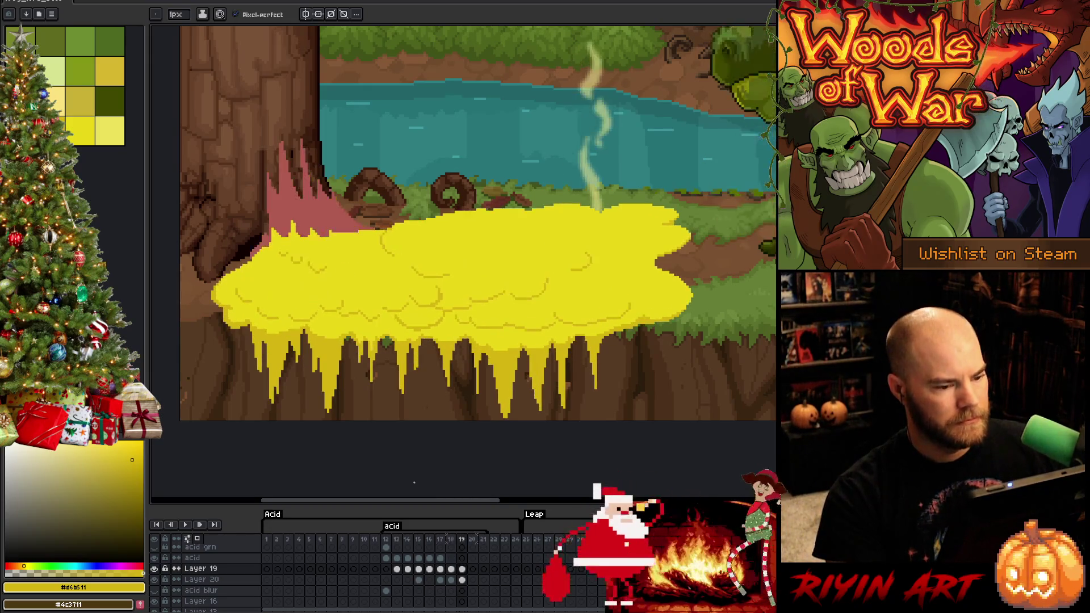
Step: Delete Layer 20's frame-19 pink splash and play the animation zoomed out over the forest
left_click(462, 579)
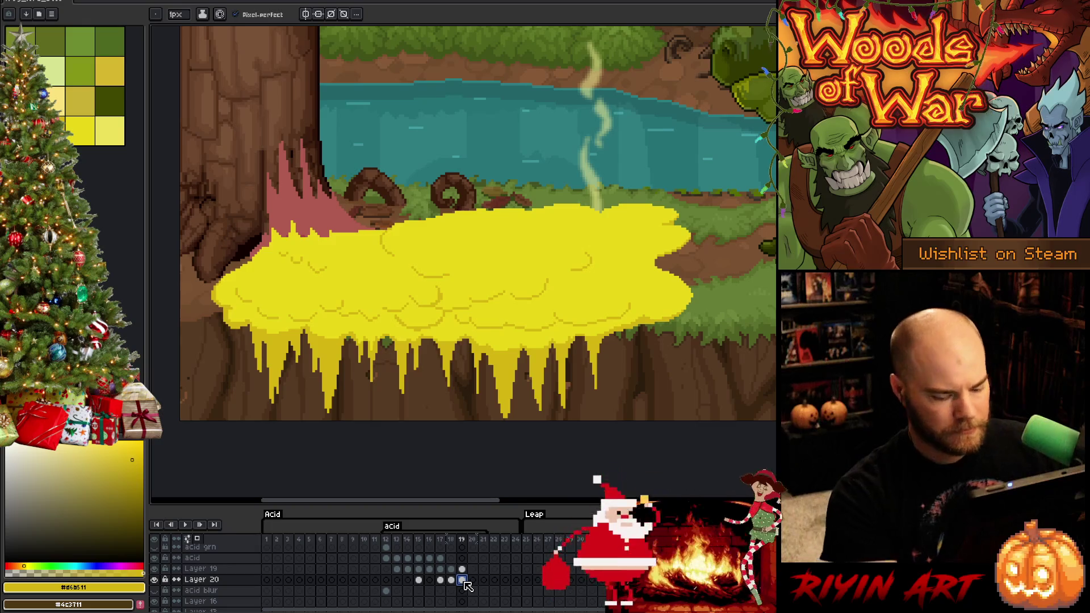
key("Delete")
key("Return")
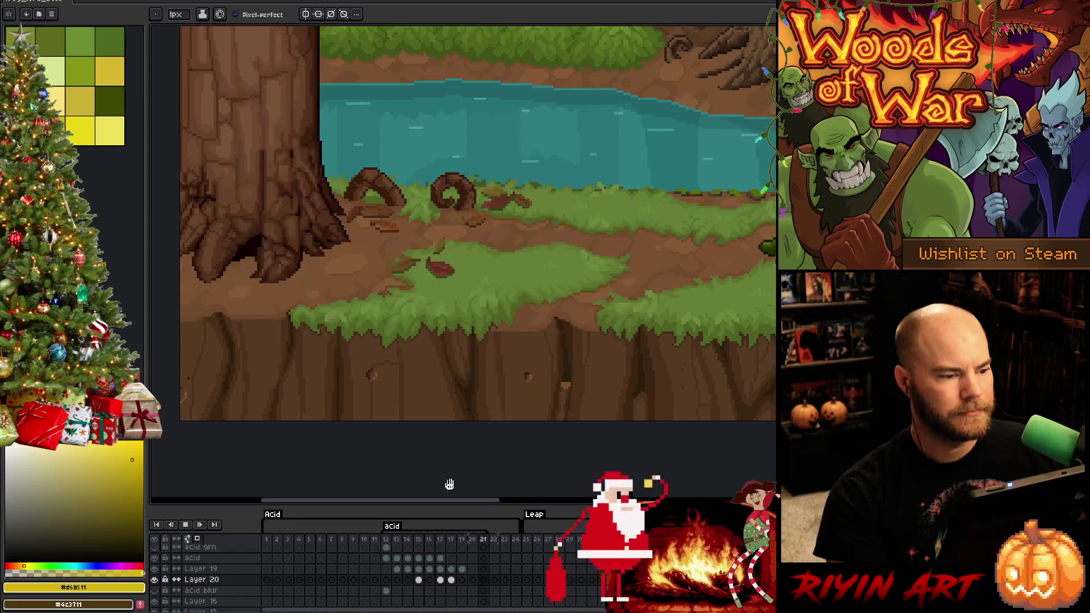
scroll(433, 275, "down", 2)
mouse_move(446, 185)
left_mouse_down()
mouse_move(462, 255)
mouse_move(449, 343)
left_mouse_up()
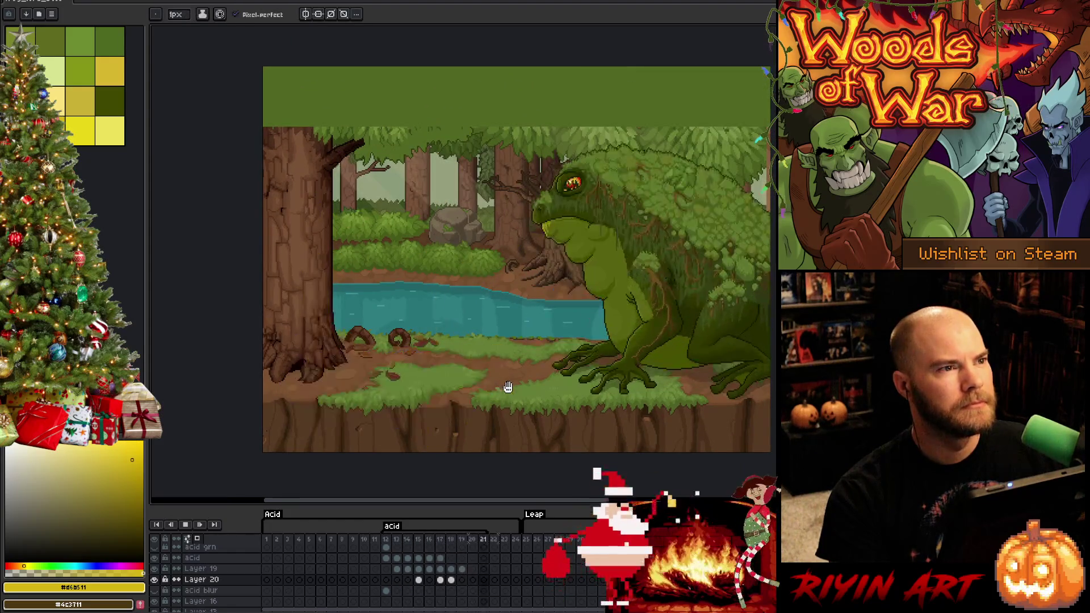
scroll(505, 385, "up", 1)
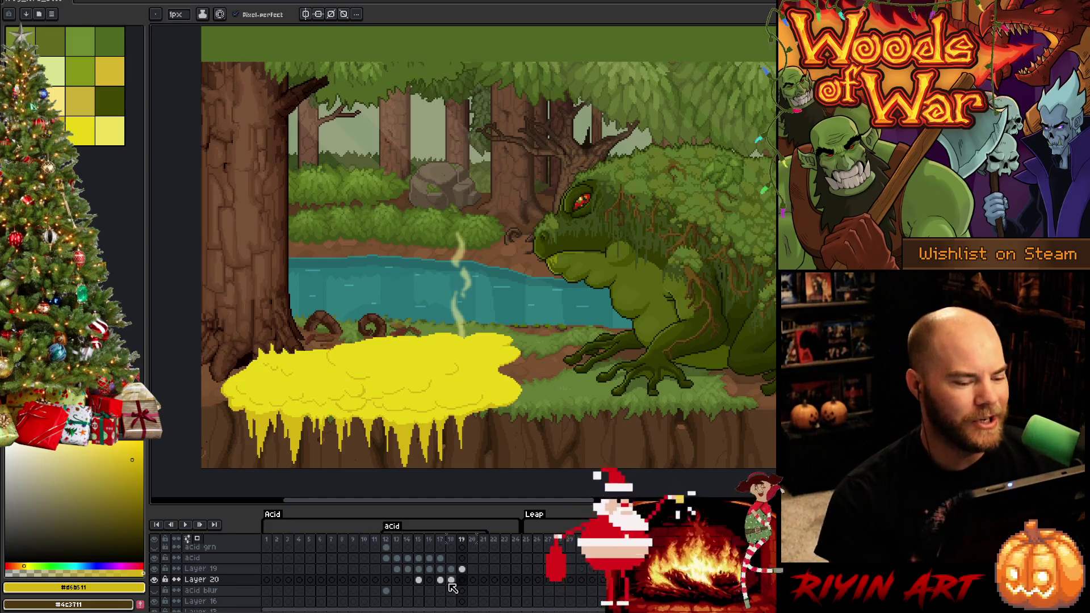
left_click(451, 585)
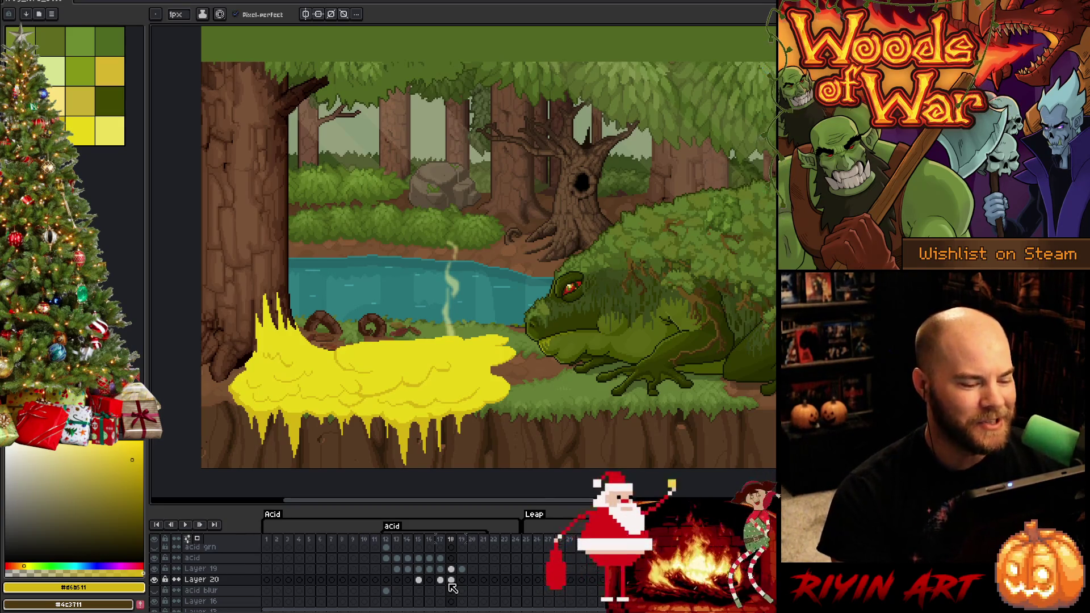
key("Right")
key("Right")
key("Left")
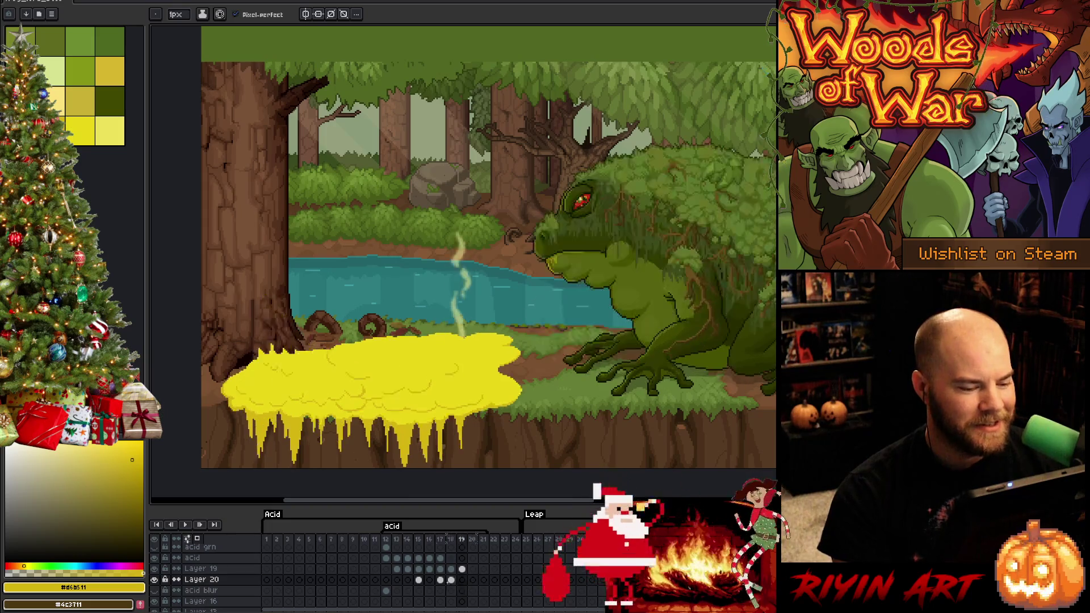